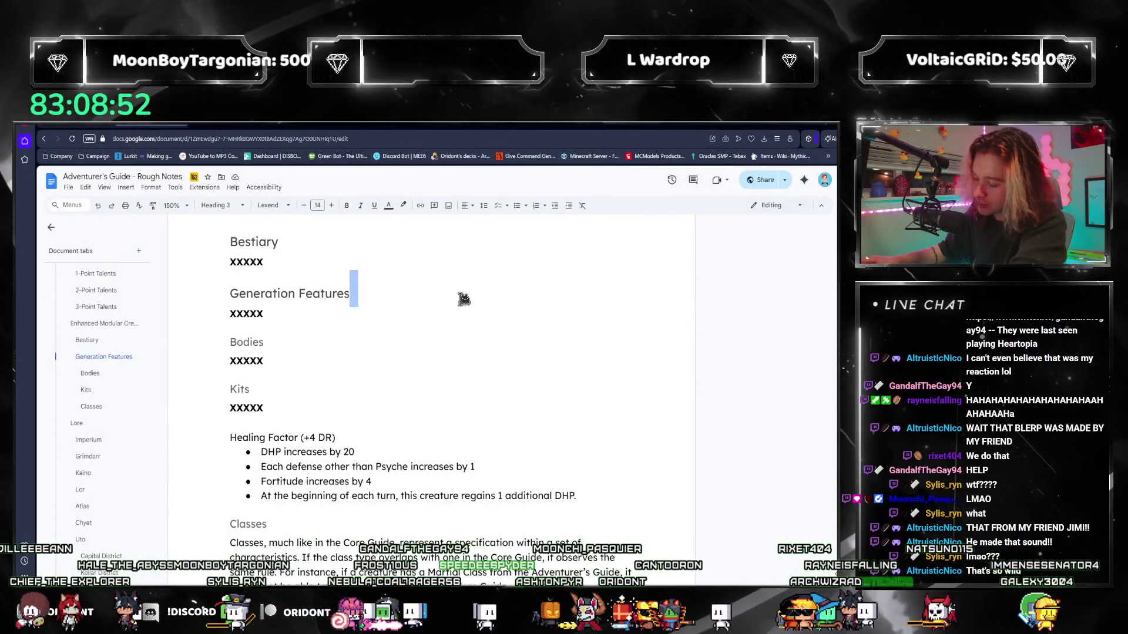
Go full screen on the notes and select the whole document from the Bodies line
{"action": "key", "text": "F11"}
{"action": "left_click_drag", "start_coordinate": [315, 383], "coordinate": [447, 440]}
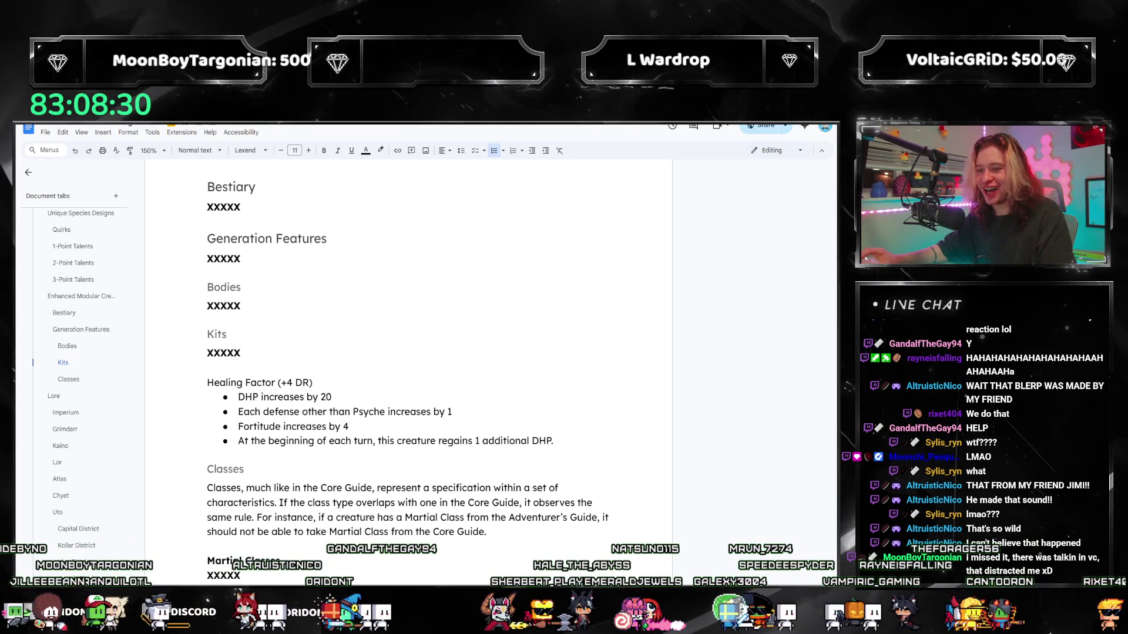
{"action": "scroll", "coordinate": [432, 444], "scroll_direction": "up", "scroll_amount": 3}
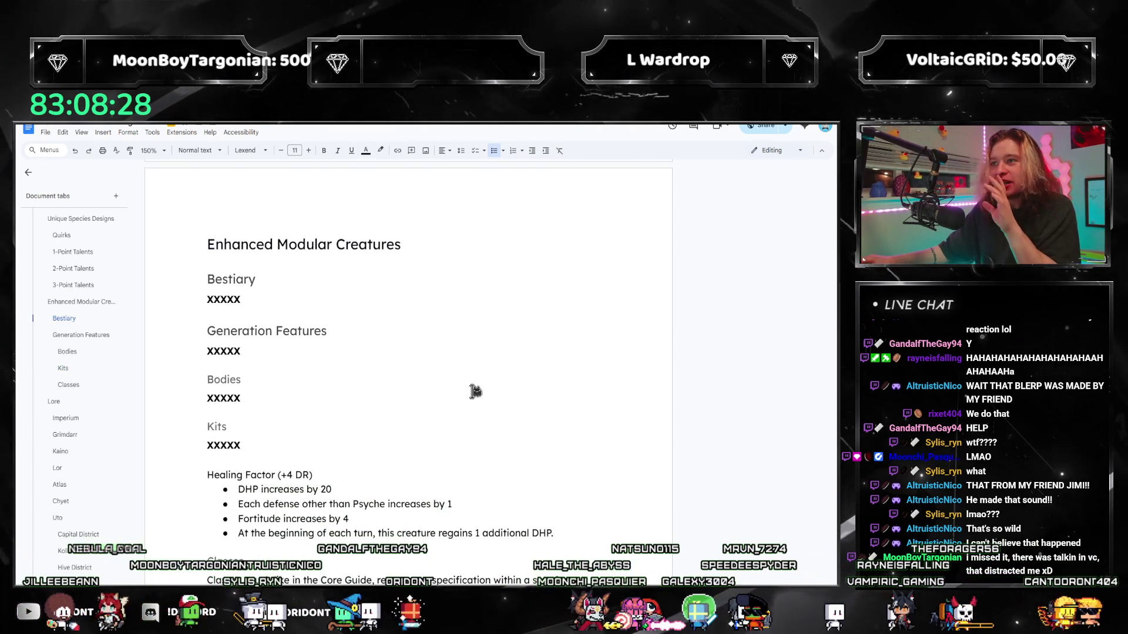
{"action": "scroll", "coordinate": [472, 391], "scroll_direction": "down", "scroll_amount": 1}
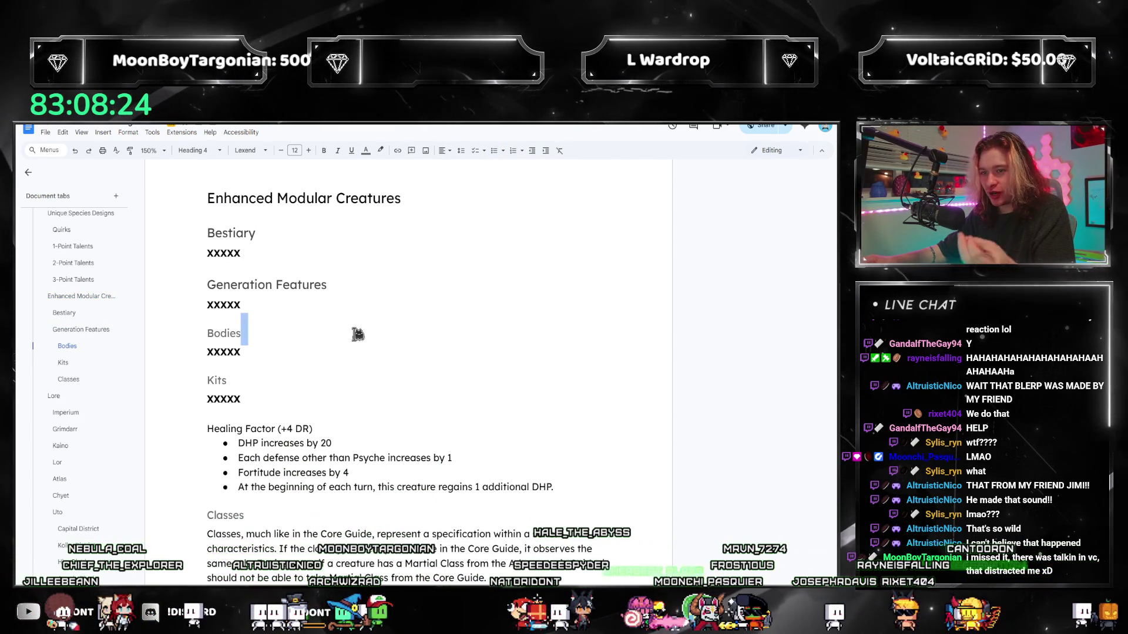
{"action": "left_click", "coordinate": [355, 351]}
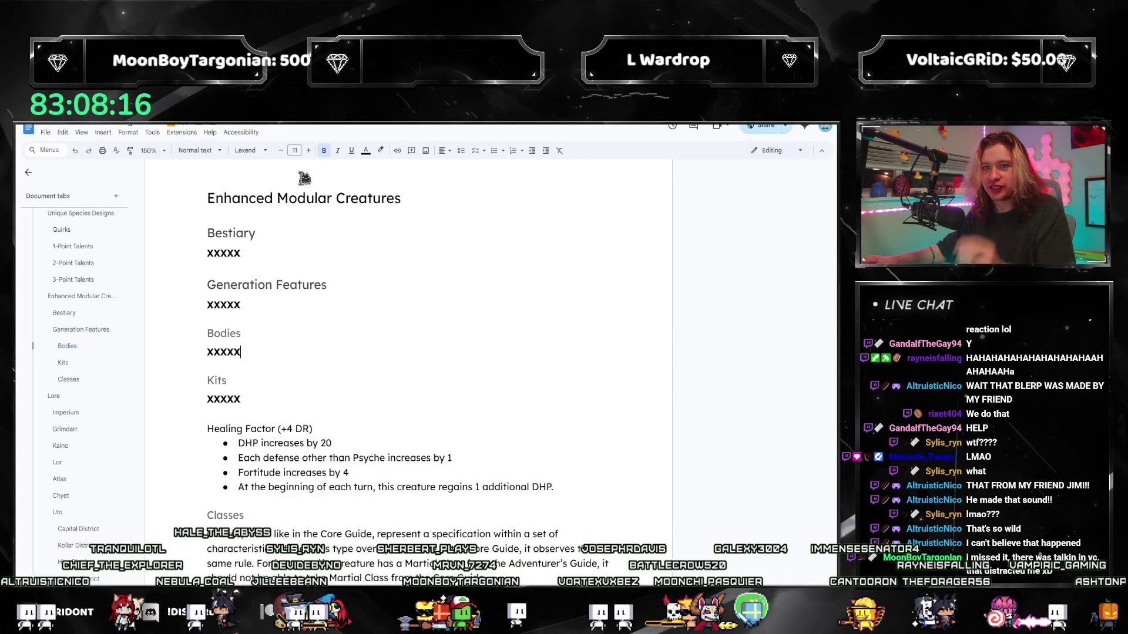
{"action": "key", "text": "ctrl+a"}
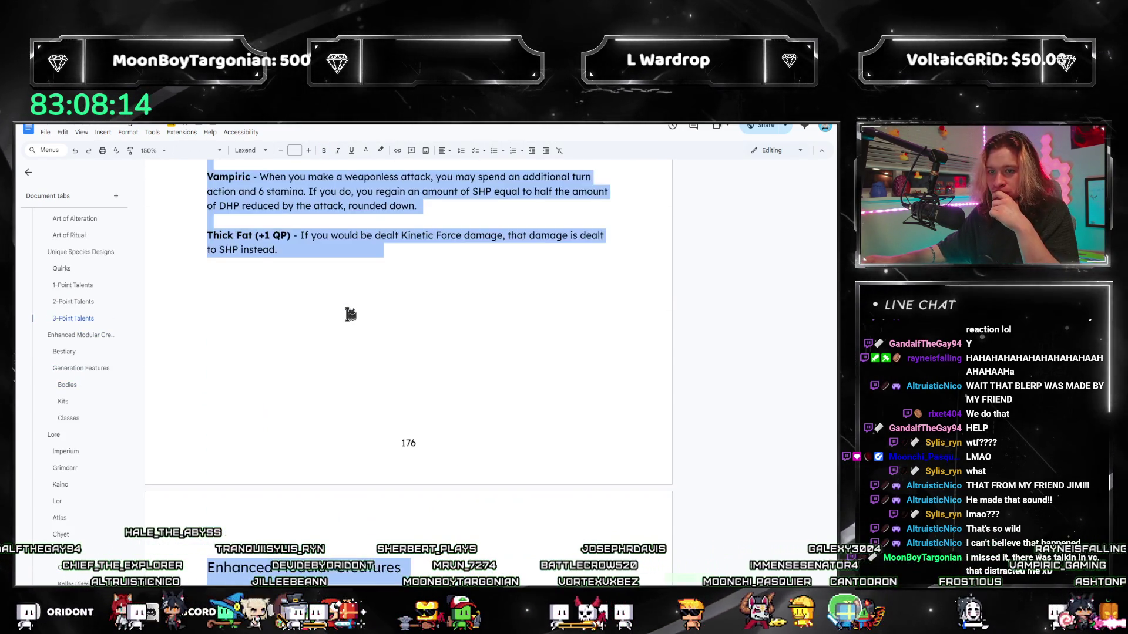
Set the page colour to dark grey in Page setup
{"action": "left_click", "coordinate": [46, 132]}
{"action": "left_click", "coordinate": [68, 401]}
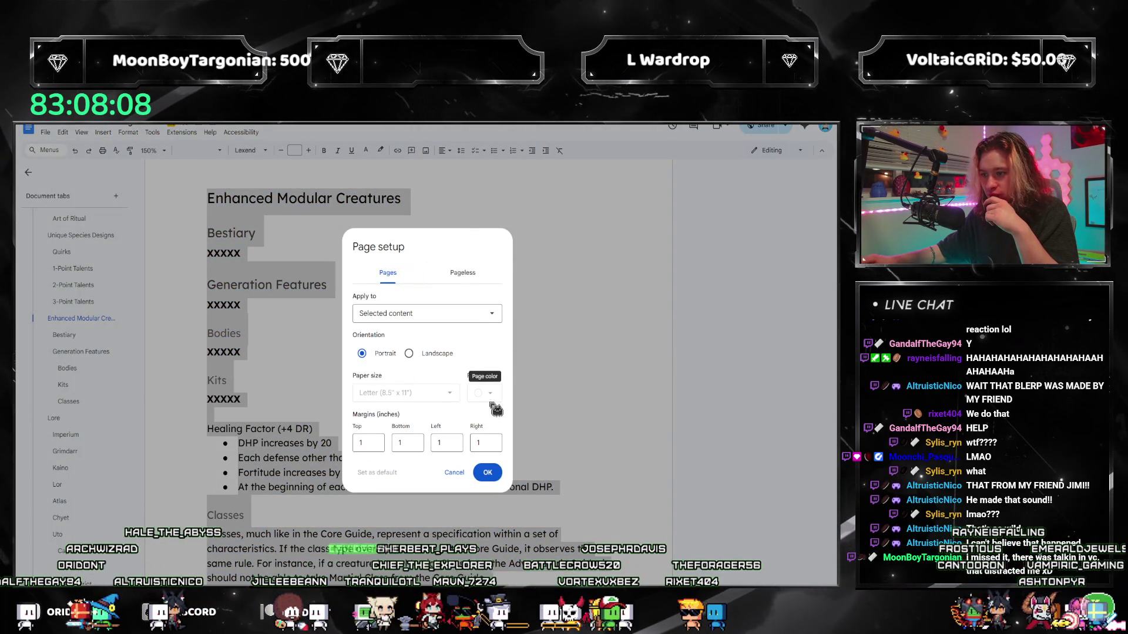
{"action": "left_click", "coordinate": [456, 473]}
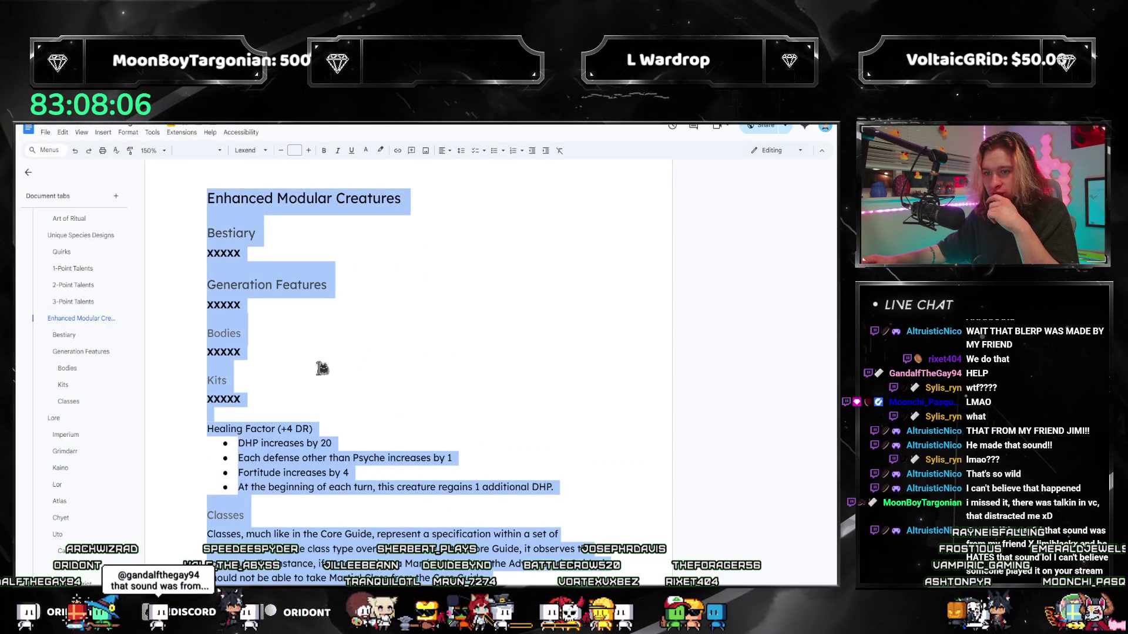
{"action": "left_click", "coordinate": [258, 385]}
{"action": "left_click", "coordinate": [45, 132]}
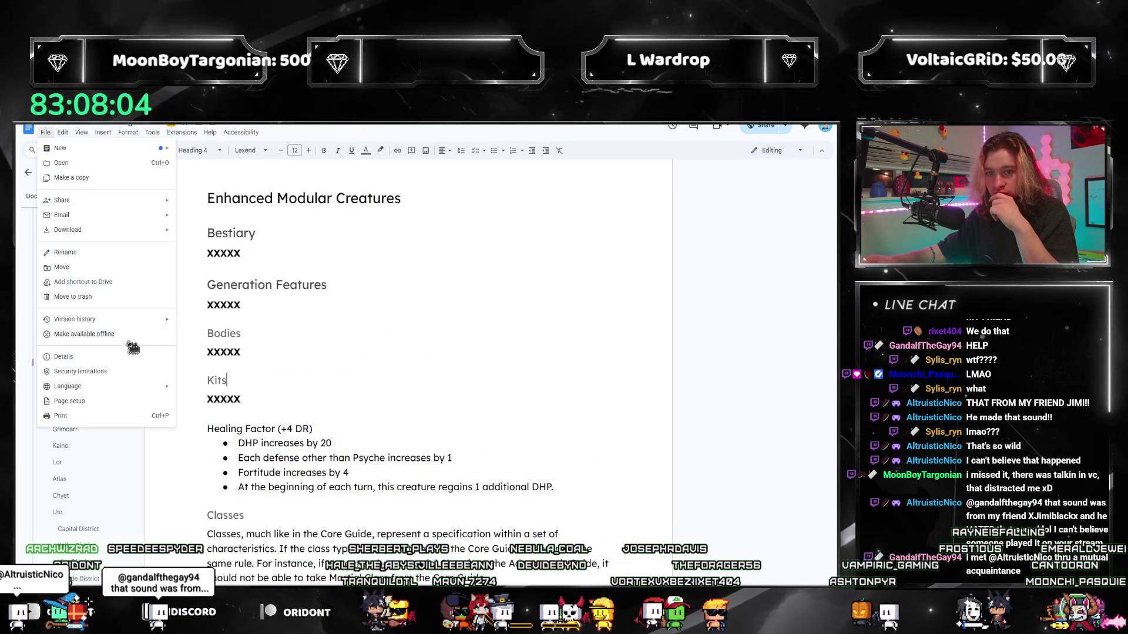
{"action": "left_click", "coordinate": [105, 401]}
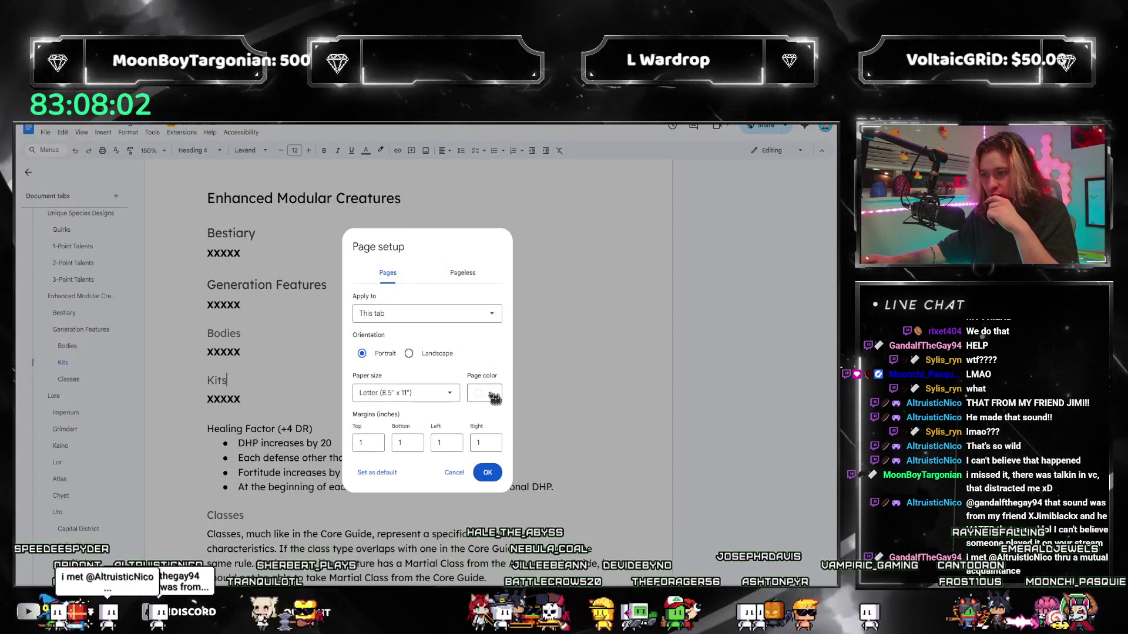
{"action": "left_click", "coordinate": [484, 394]}
{"action": "left_click", "coordinate": [507, 427]}
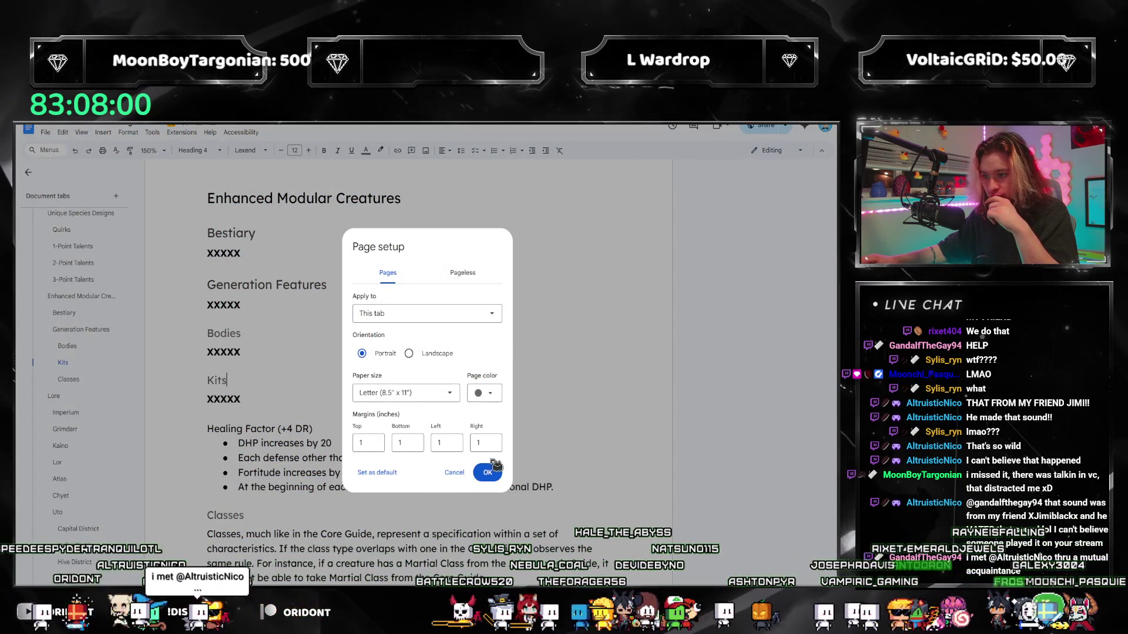
{"action": "left_click", "coordinate": [486, 471]}
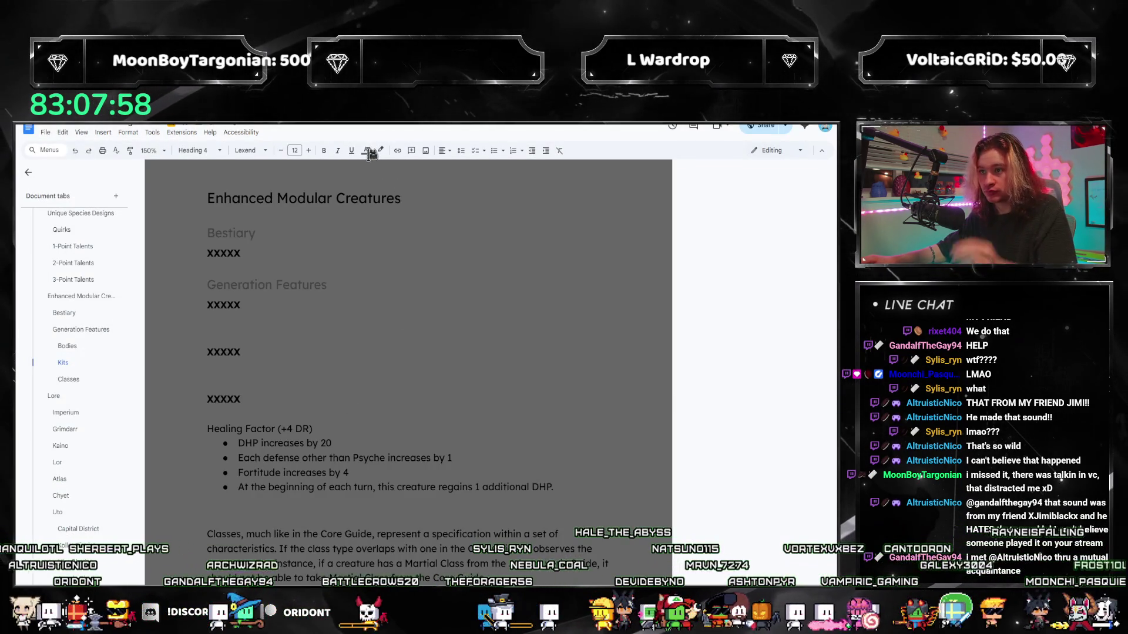
Recolour all the document text to white
{"action": "key", "text": "ctrl+a"}
{"action": "left_click", "coordinate": [240, 253]}
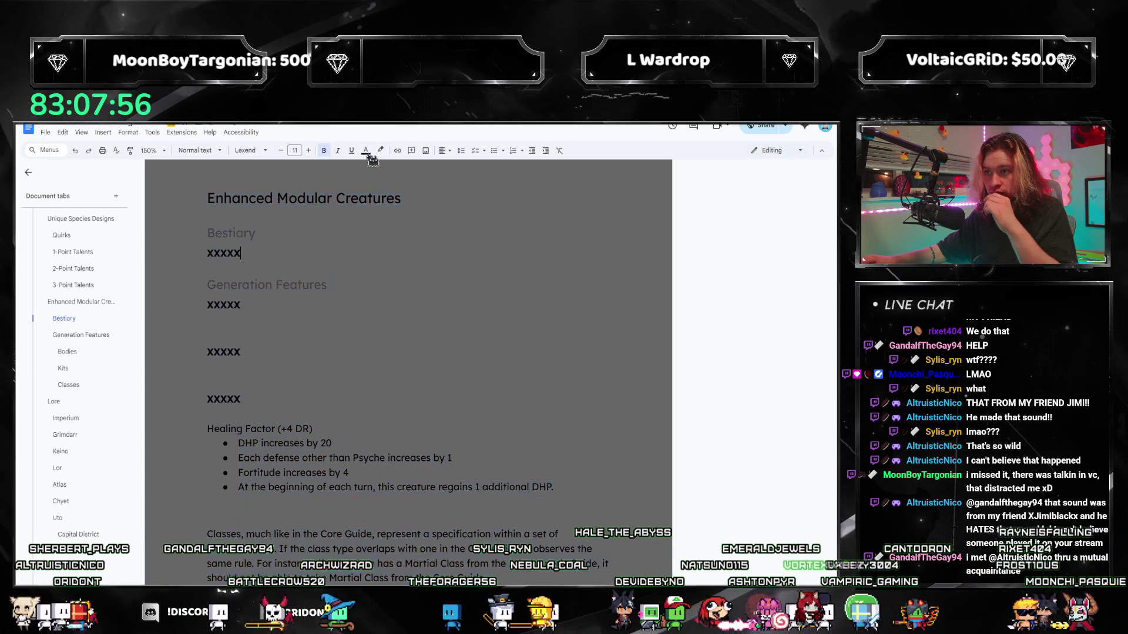
{"action": "left_click", "coordinate": [366, 150]}
{"action": "left_click", "coordinate": [458, 175]}
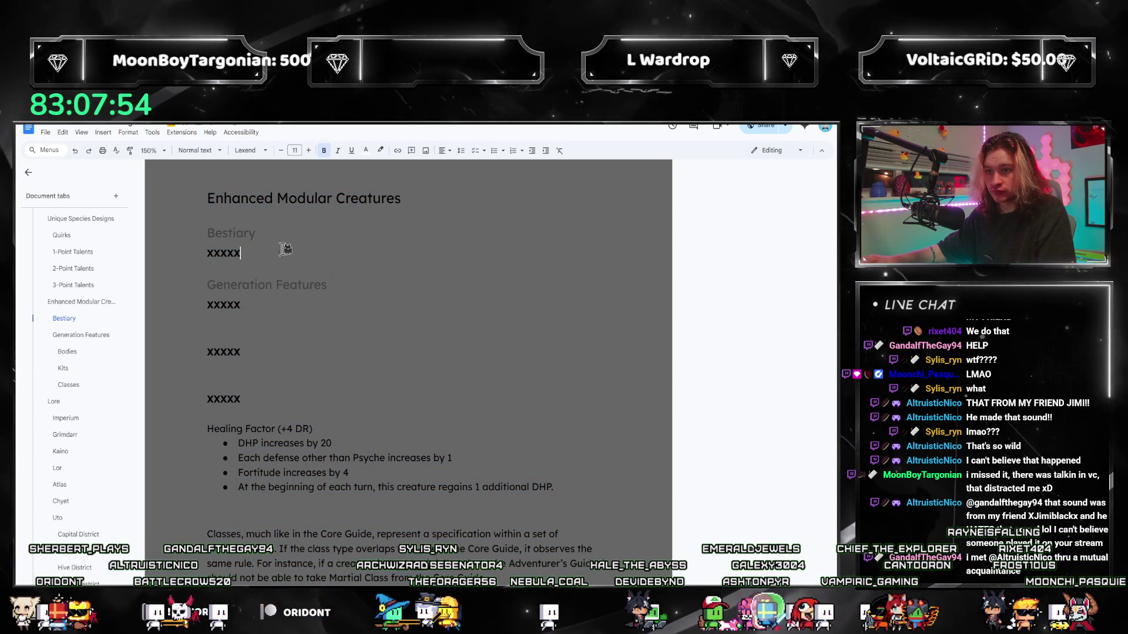
{"action": "key", "text": "ctrl+a"}
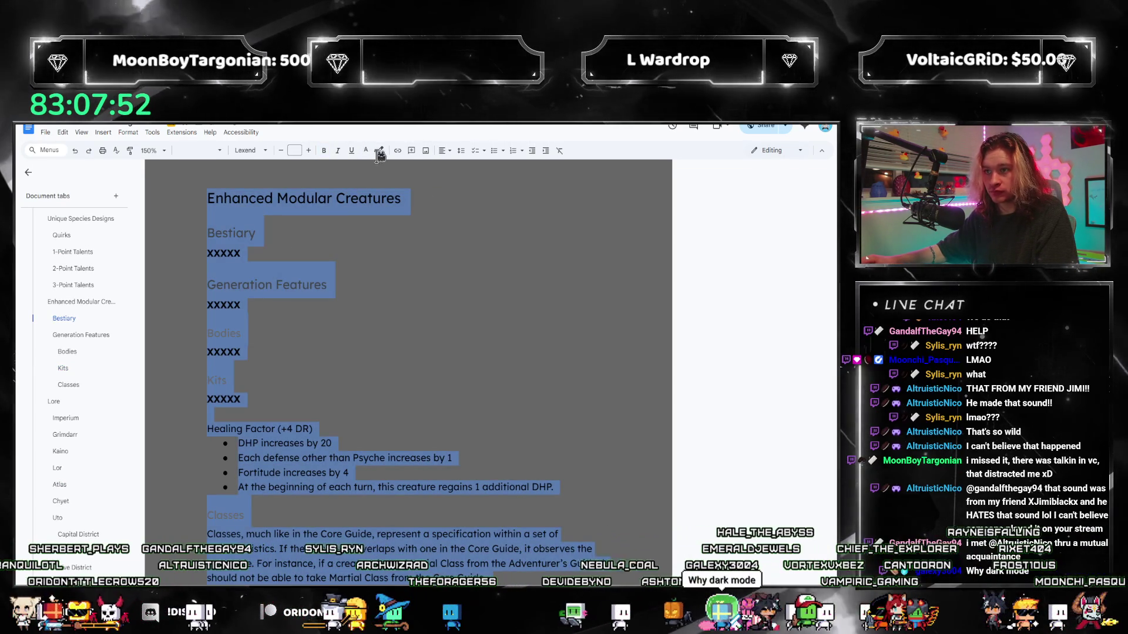
{"action": "left_click", "coordinate": [289, 199]}
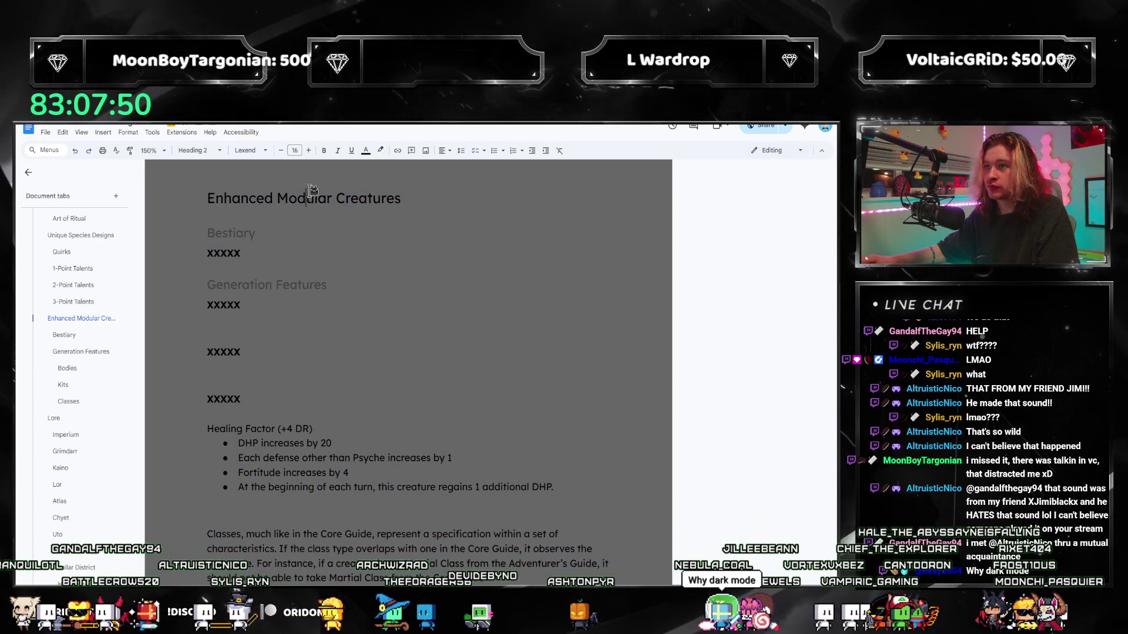
{"action": "key", "text": "ctrl+a"}
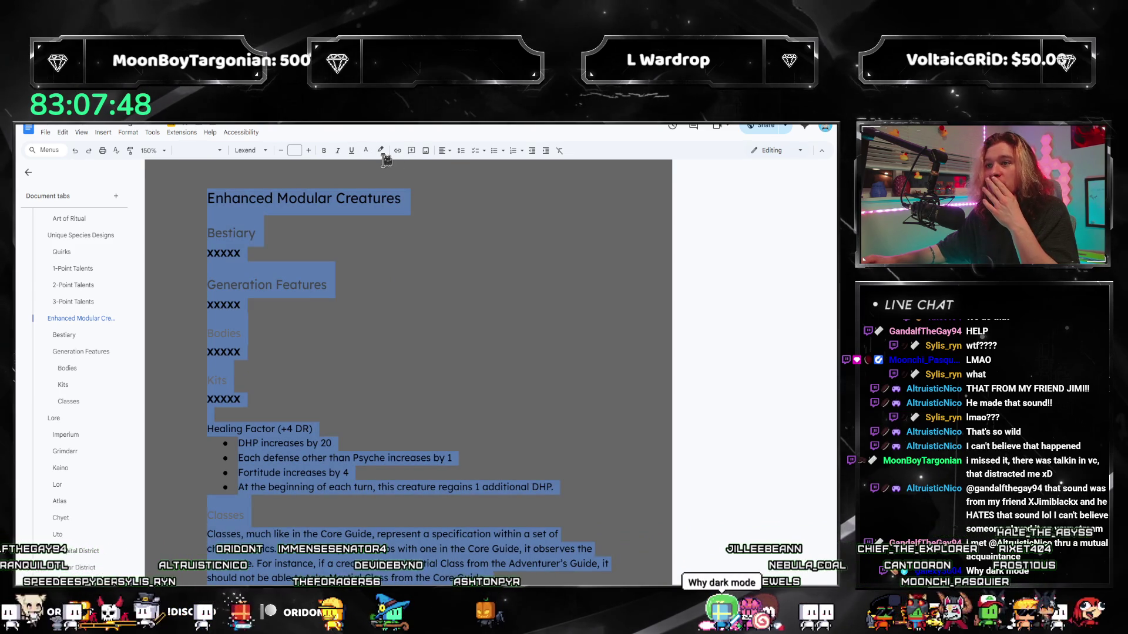
{"action": "left_click", "coordinate": [366, 151]}
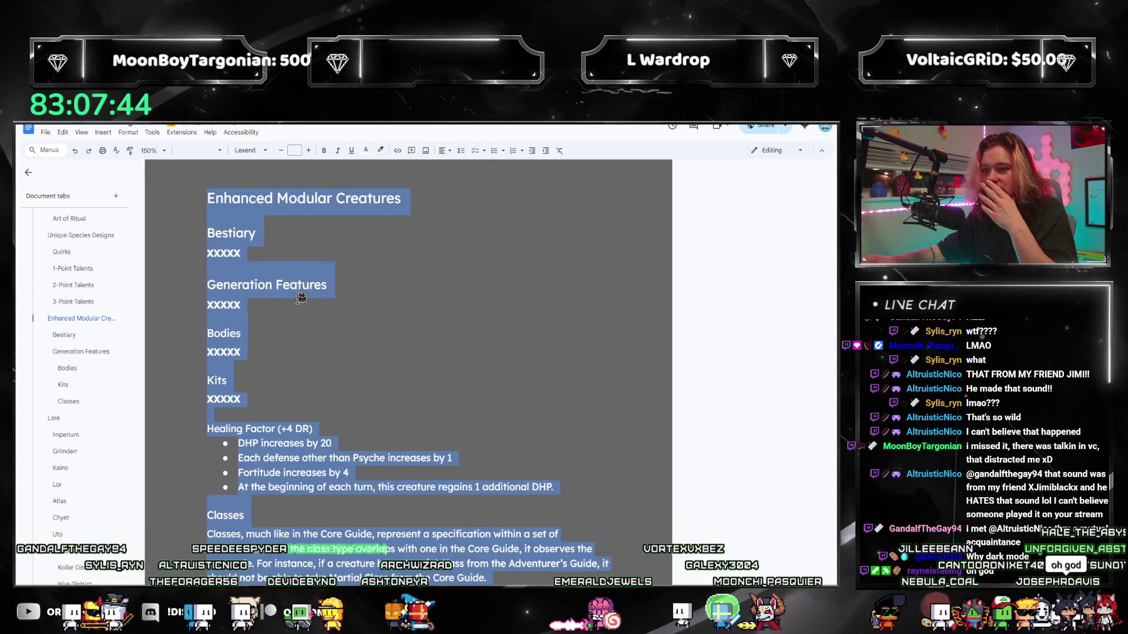
{"action": "left_click", "coordinate": [298, 299]}
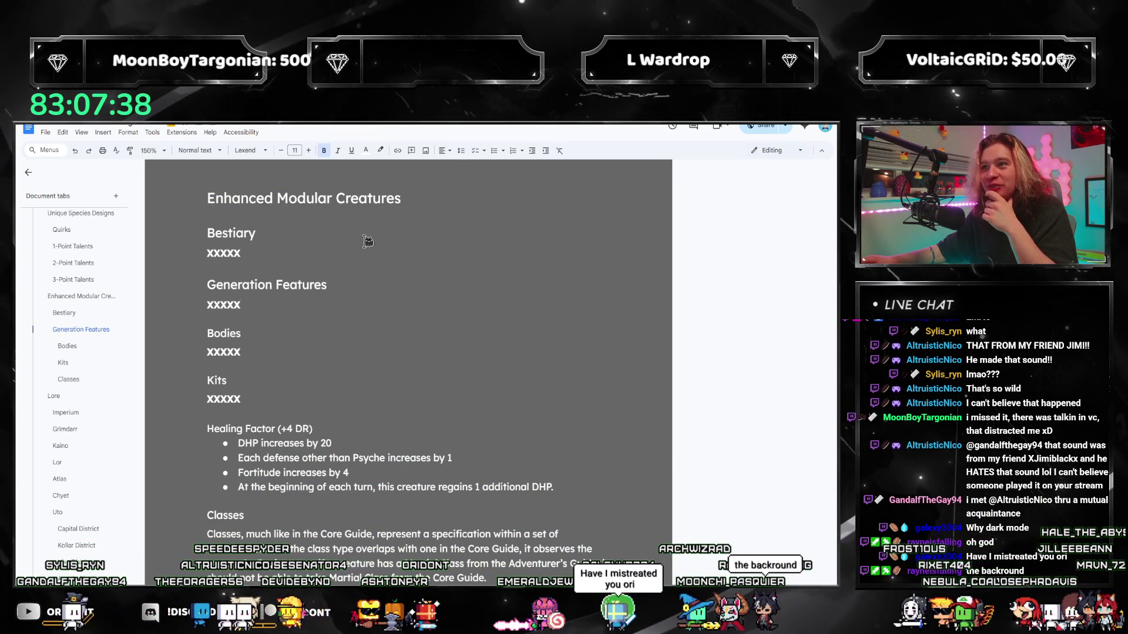
Check the Bestiary and Generation Features placeholders on the dark page
{"action": "left_click", "coordinate": [423, 268]}
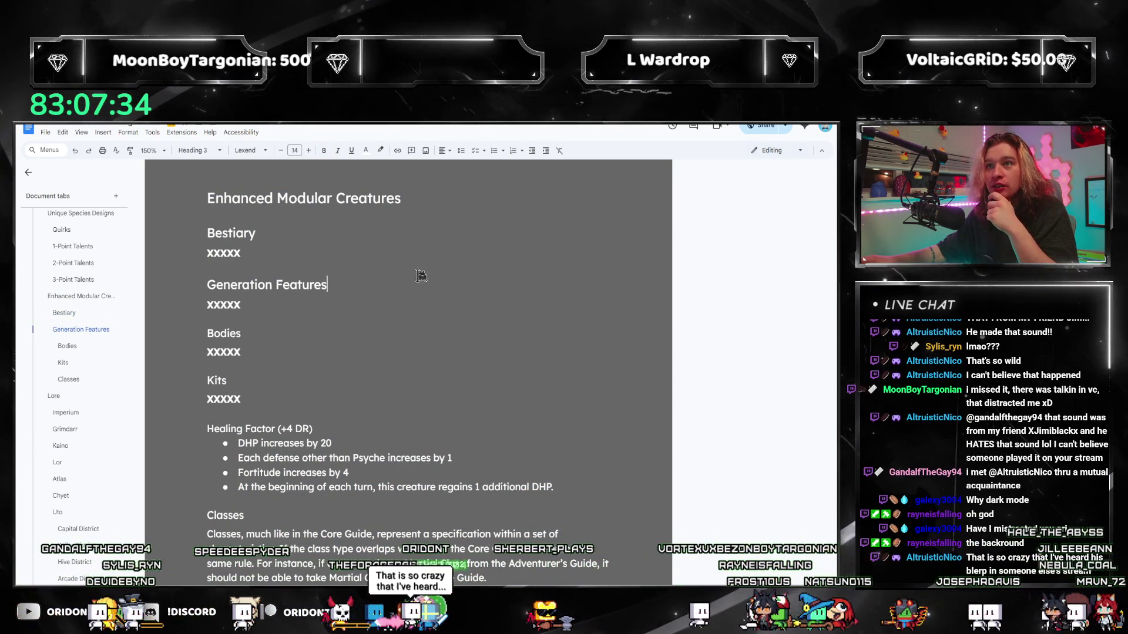
{"action": "left_click", "coordinate": [360, 227]}
{"action": "left_click", "coordinate": [365, 286]}
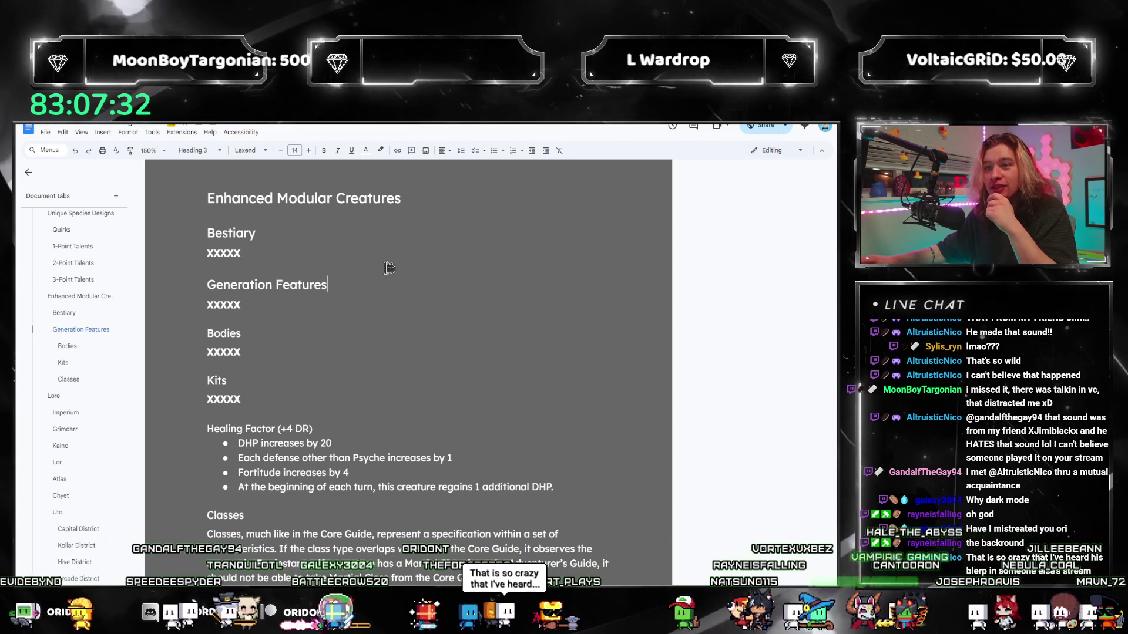
{"action": "left_click", "coordinate": [340, 307]}
{"action": "scroll", "coordinate": [507, 361], "scroll_direction": "down", "scroll_amount": 2}
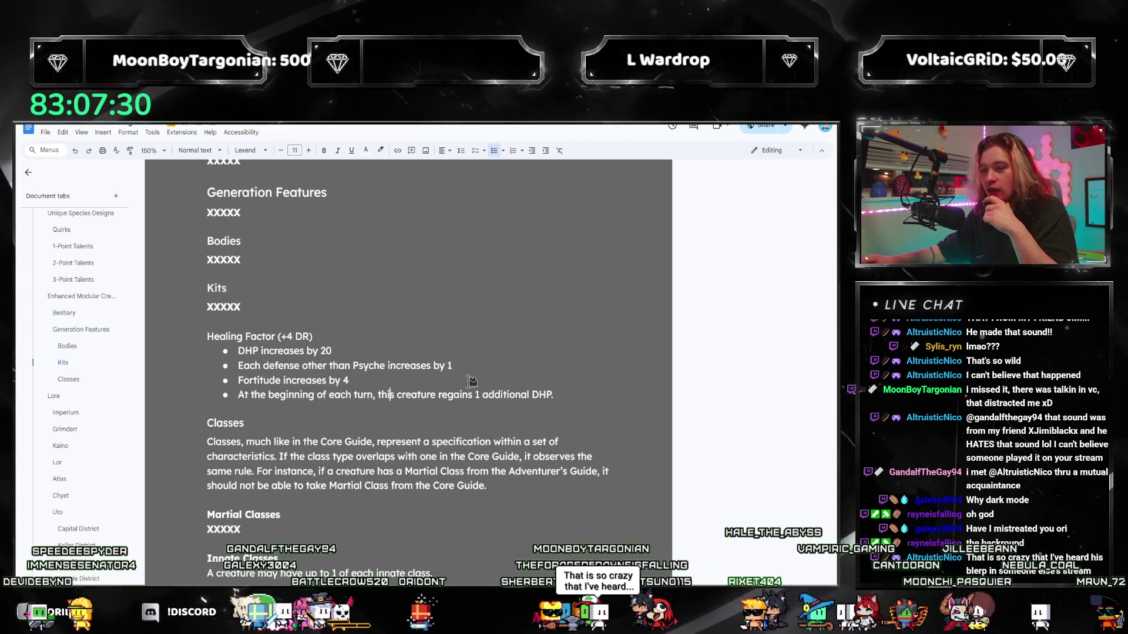
Change the page colour to a darker grey in Page setup
{"action": "left_click", "coordinate": [45, 132]}
{"action": "left_click", "coordinate": [85, 402]}
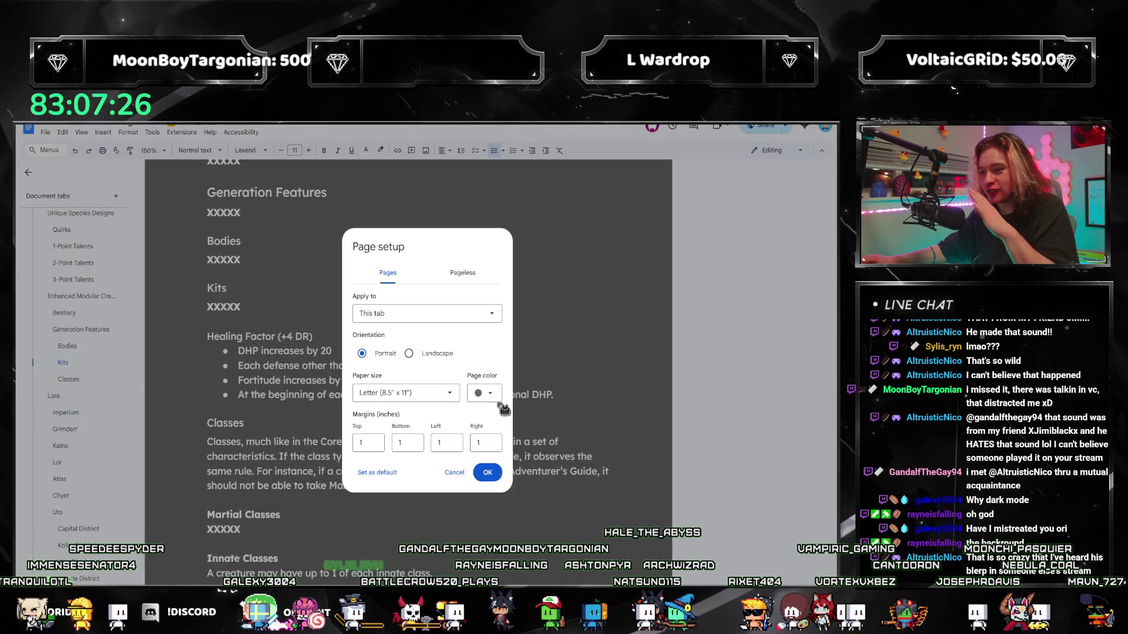
{"action": "left_click", "coordinate": [489, 394]}
{"action": "left_click", "coordinate": [487, 428]}
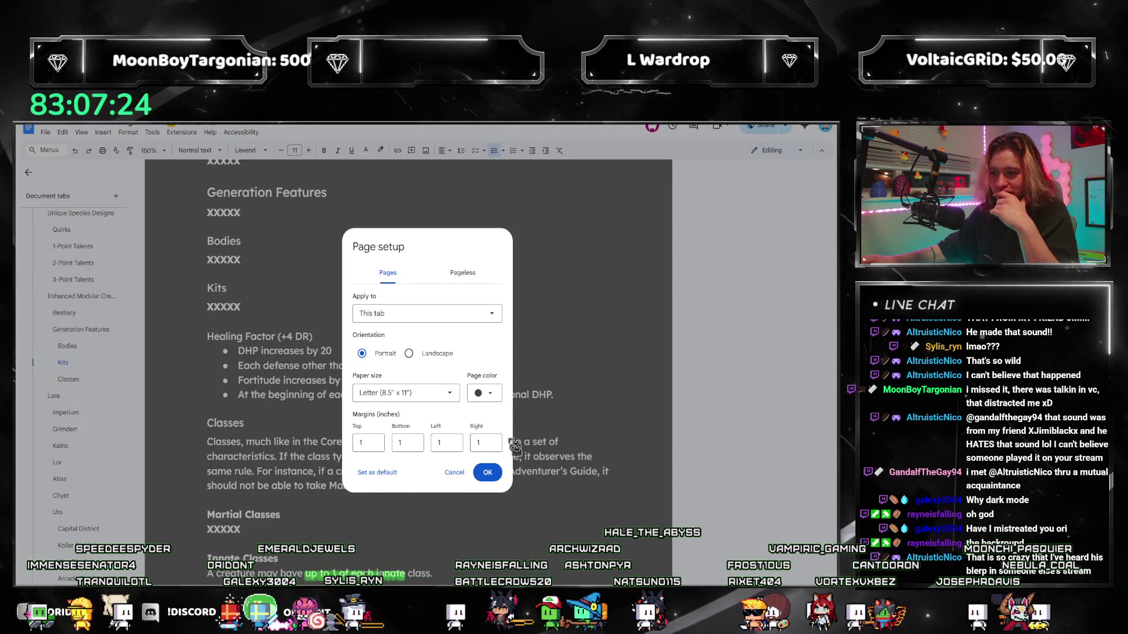
{"action": "left_click", "coordinate": [496, 472]}
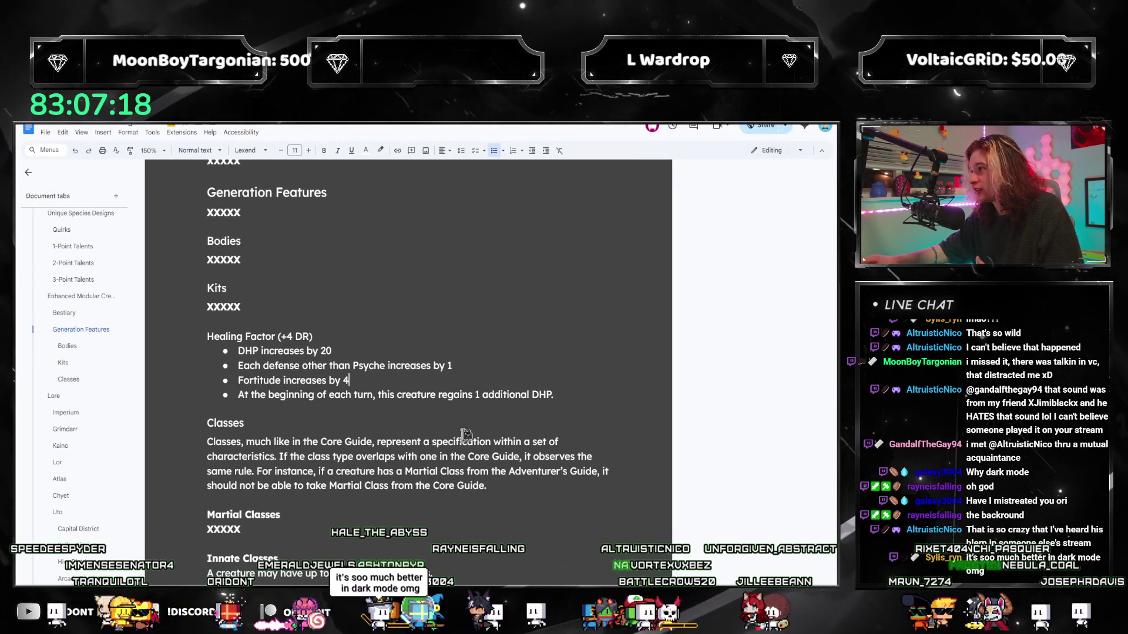
{"action": "scroll", "coordinate": [421, 412], "scroll_direction": "up", "scroll_amount": 1}
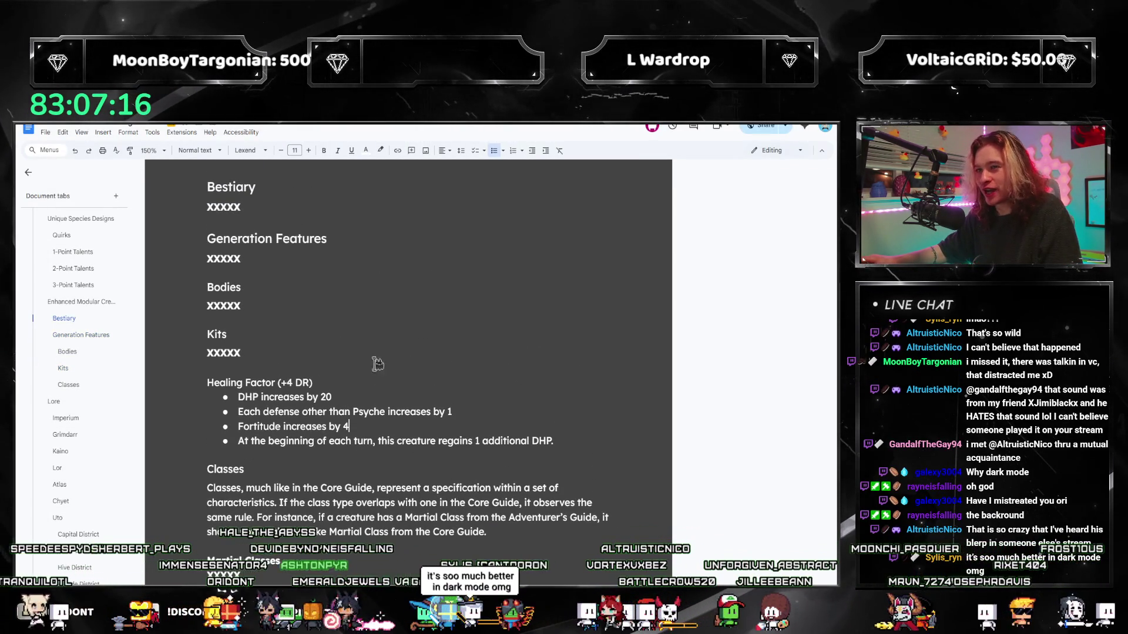
{"action": "left_click", "coordinate": [255, 134]}
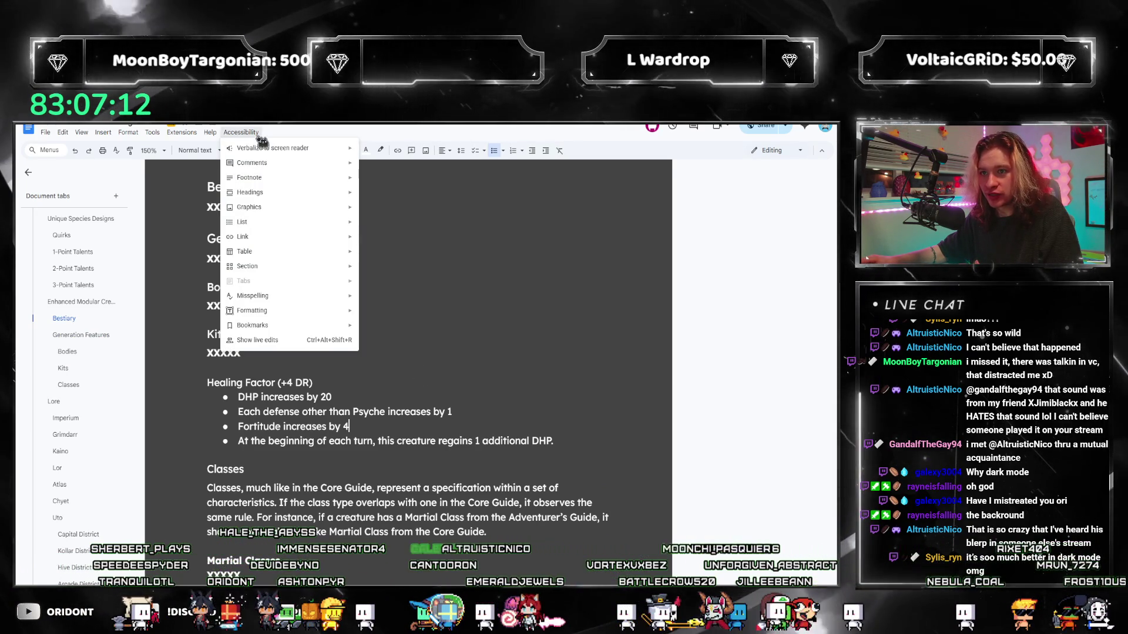
Dismiss the accessibility options and move to the Kits heading in the notes
{"action": "left_click", "coordinate": [280, 135]}
{"action": "scroll", "coordinate": [295, 287], "scroll_direction": "down", "scroll_amount": 1}
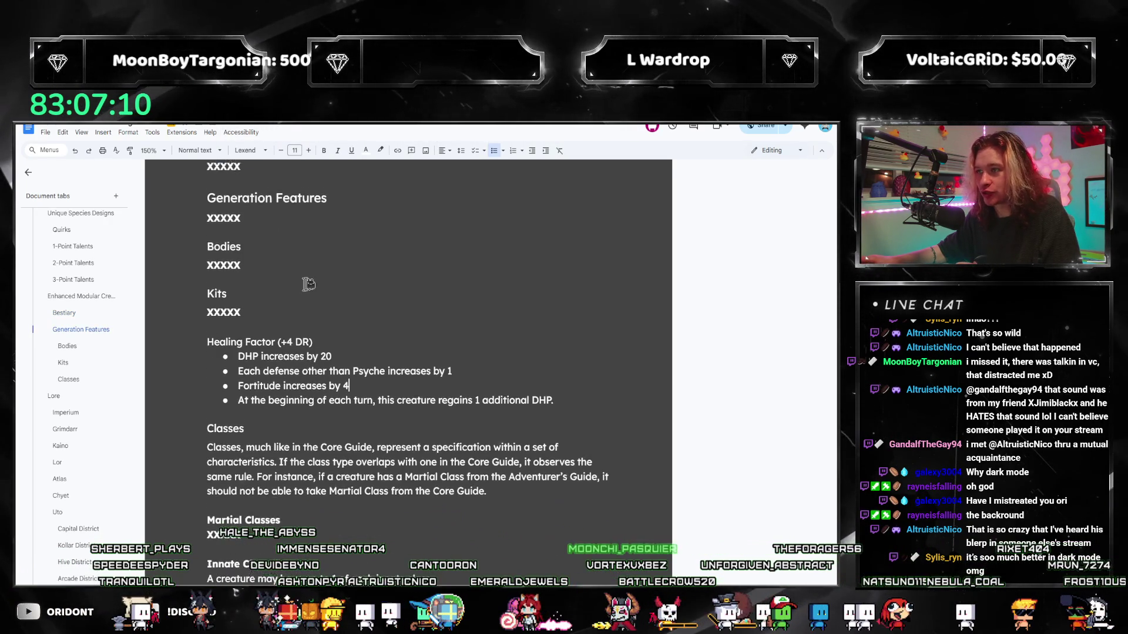
{"action": "scroll", "coordinate": [303, 275], "scroll_direction": "up", "scroll_amount": 1}
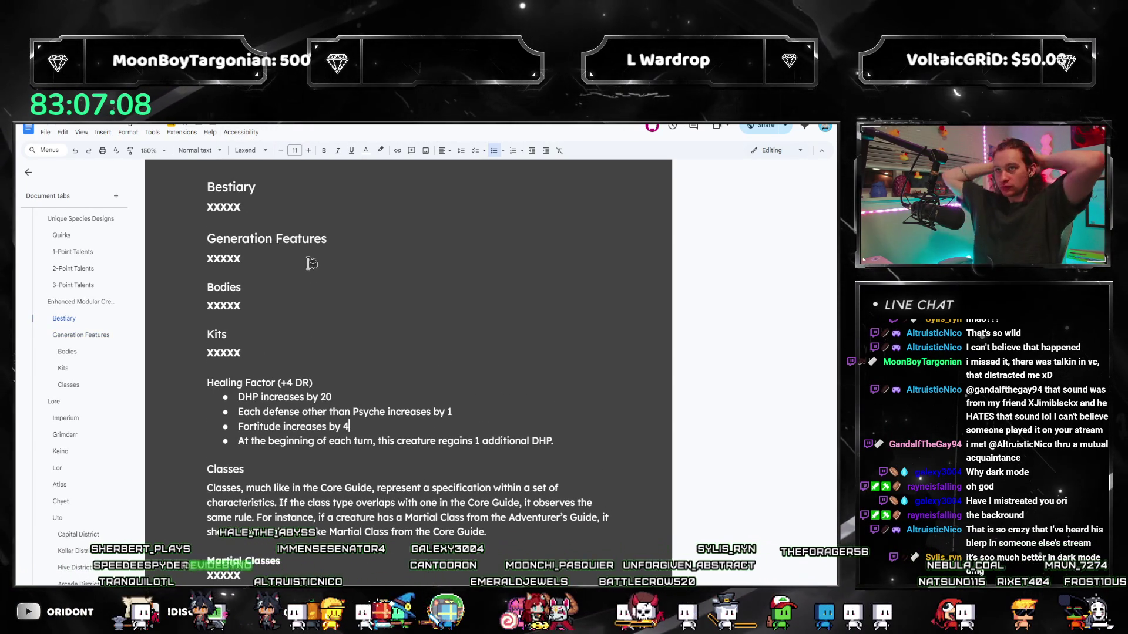
{"action": "scroll", "coordinate": [317, 291], "scroll_direction": "up", "scroll_amount": 1}
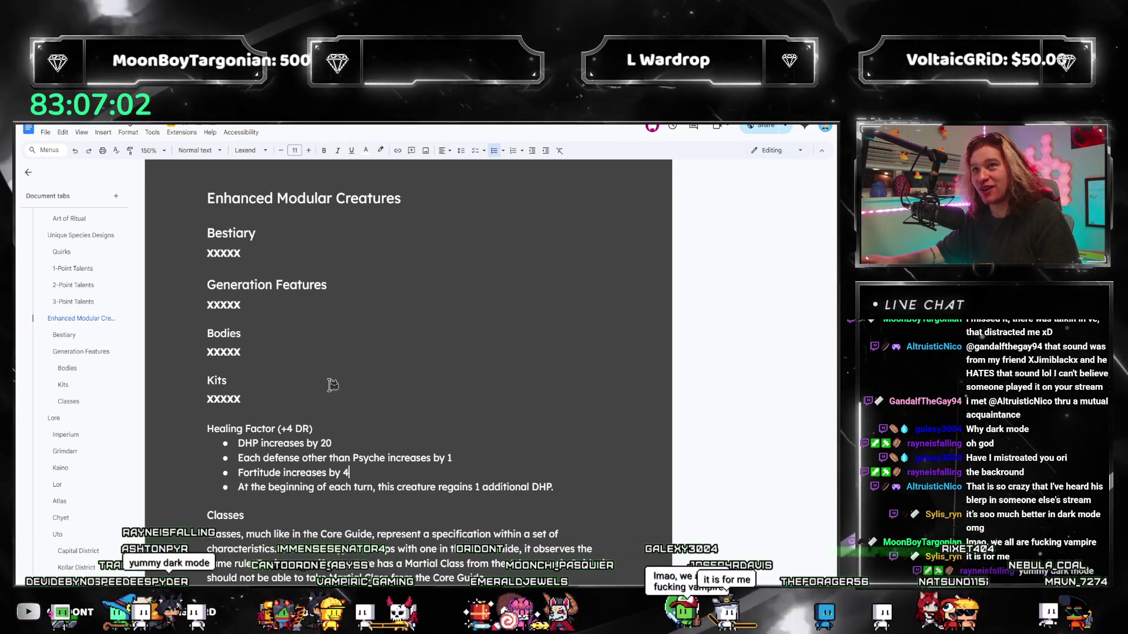
{"action": "scroll", "coordinate": [324, 380], "scroll_direction": "down", "scroll_amount": 1}
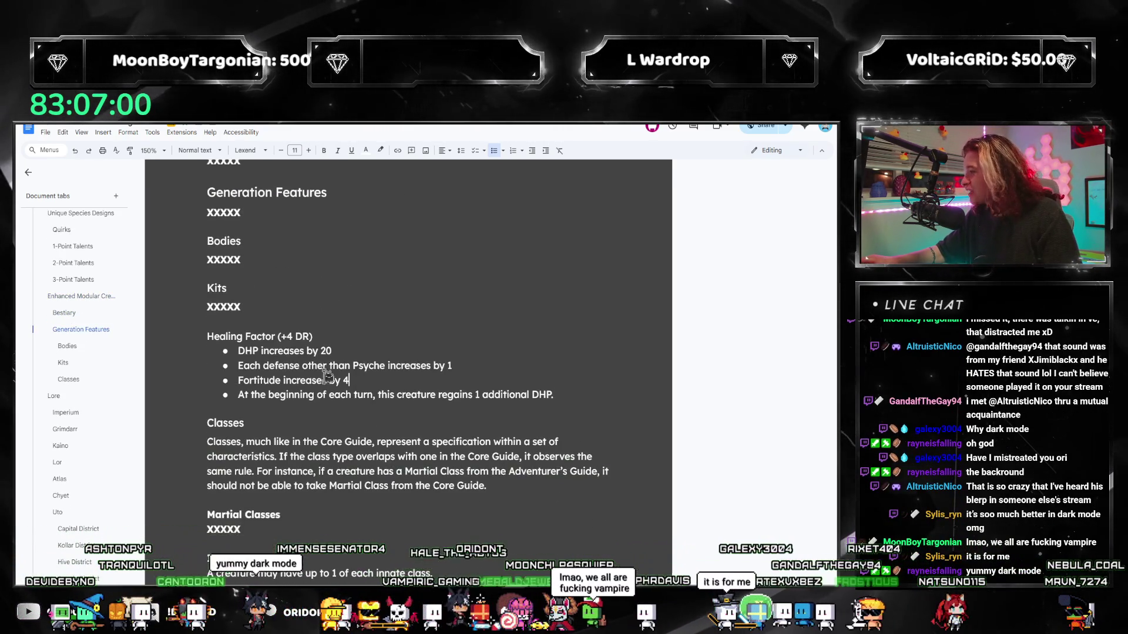
{"action": "scroll", "coordinate": [328, 388], "scroll_direction": "down", "scroll_amount": 2}
{"action": "scroll", "coordinate": [326, 385], "scroll_direction": "up", "scroll_amount": 1}
{"action": "scroll", "coordinate": [324, 388], "scroll_direction": "up", "scroll_amount": 2}
{"action": "scroll", "coordinate": [322, 389], "scroll_direction": "up", "scroll_amount": 1}
{"action": "scroll", "coordinate": [319, 392], "scroll_direction": "down", "scroll_amount": 1}
{"action": "scroll", "coordinate": [353, 344], "scroll_direction": "up", "scroll_amount": 1}
{"action": "scroll", "coordinate": [389, 287], "scroll_direction": "down", "scroll_amount": 1}
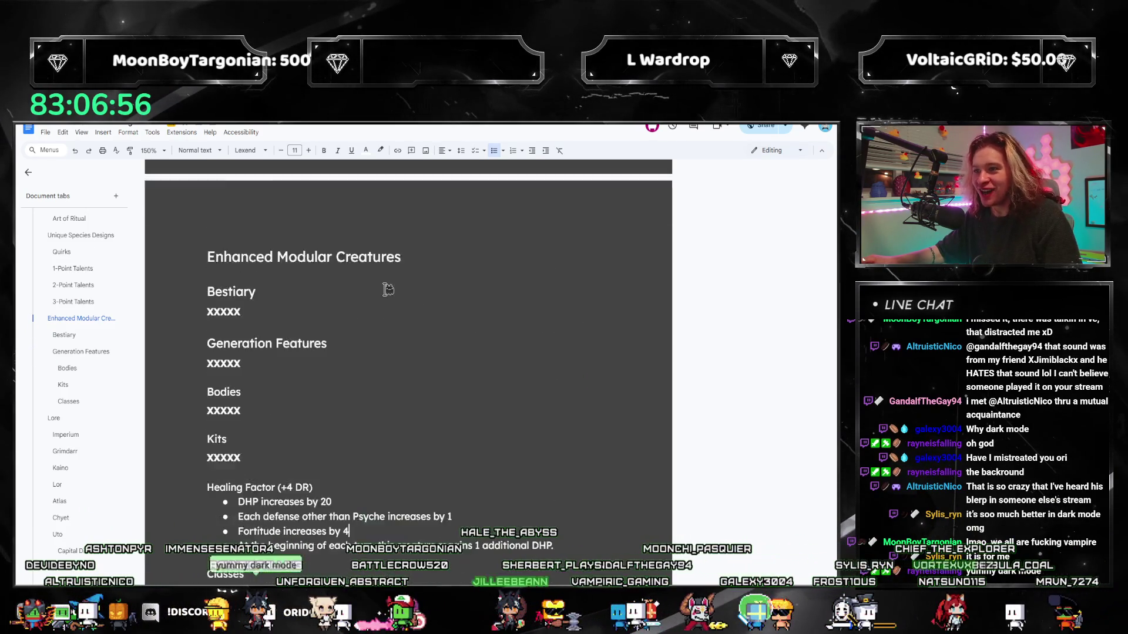
{"action": "scroll", "coordinate": [316, 317], "scroll_direction": "down", "scroll_amount": 1}
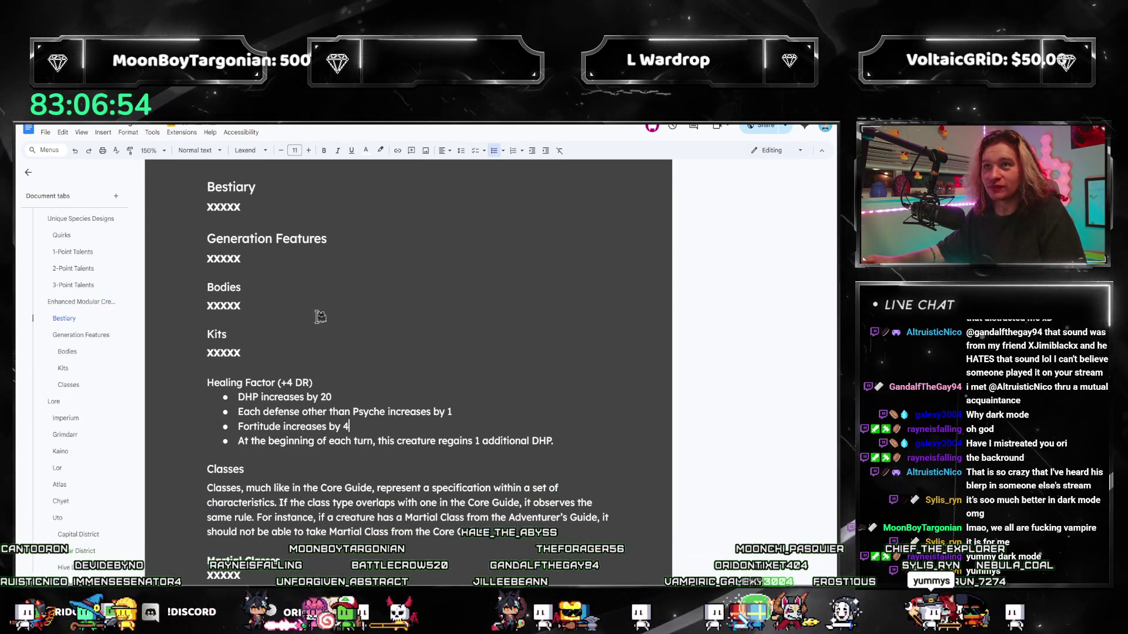
{"action": "scroll", "coordinate": [314, 304], "scroll_direction": "down", "scroll_amount": 1}
{"action": "left_click", "coordinate": [315, 304]}
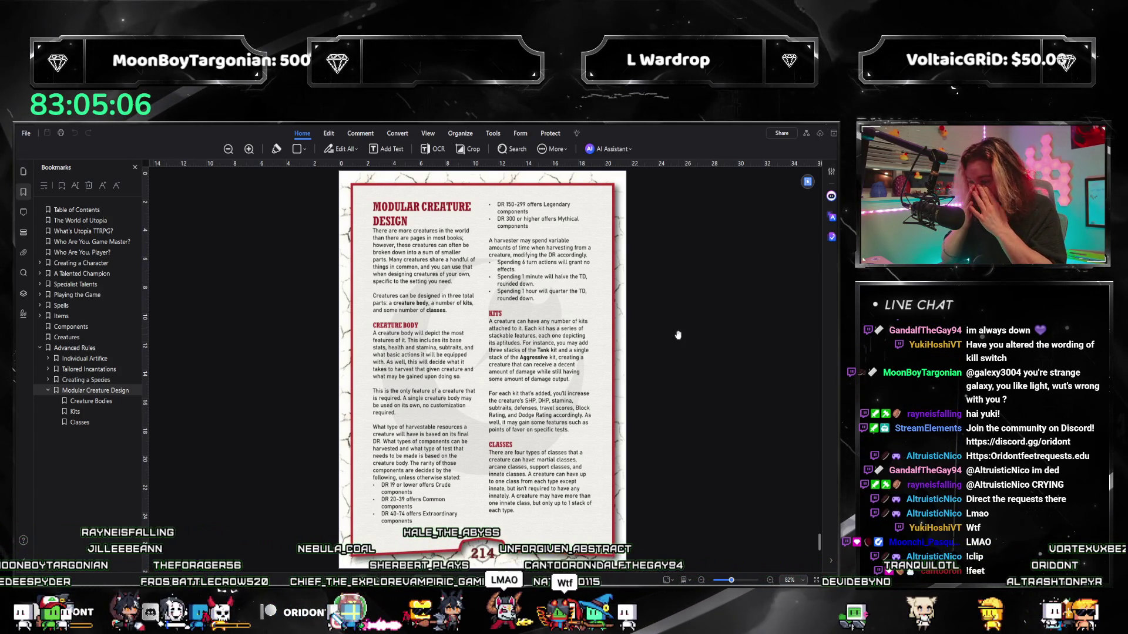
{"action": "scroll", "coordinate": [677, 286], "scroll_direction": "down", "scroll_amount": 5}
{"action": "scroll", "coordinate": [652, 309], "scroll_direction": "down", "scroll_amount": 3}
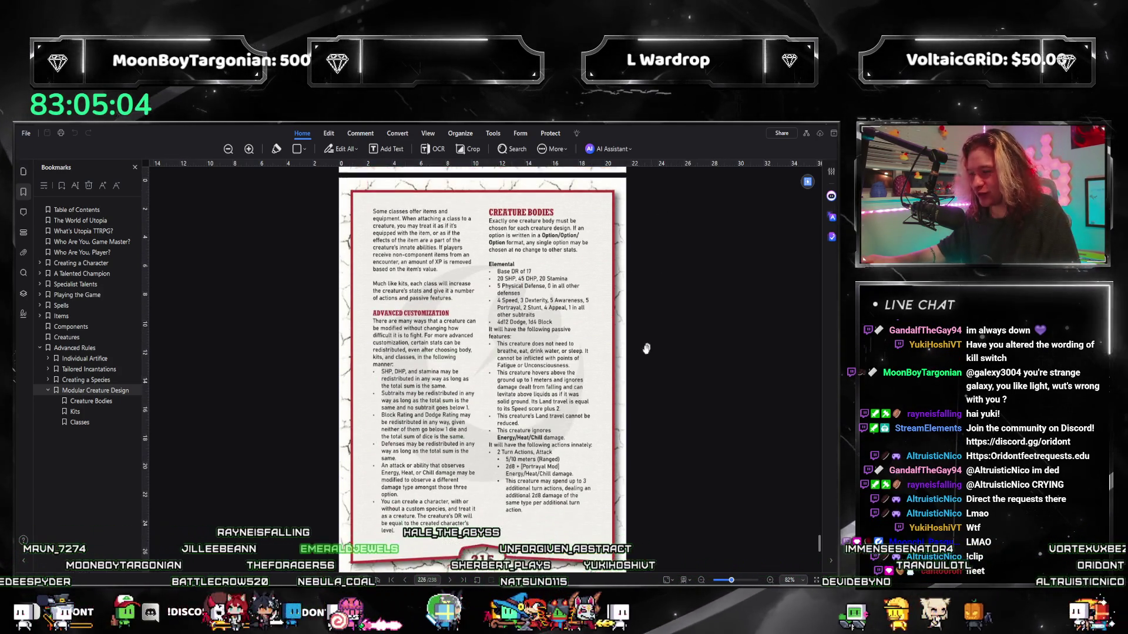
{"action": "scroll", "coordinate": [643, 317], "scroll_direction": "down", "scroll_amount": 3}
{"action": "scroll", "coordinate": [620, 326], "scroll_direction": "down", "scroll_amount": 2}
{"action": "scroll", "coordinate": [621, 325], "scroll_direction": "down", "scroll_amount": 3}
{"action": "scroll", "coordinate": [608, 310], "scroll_direction": "up", "scroll_amount": 3}
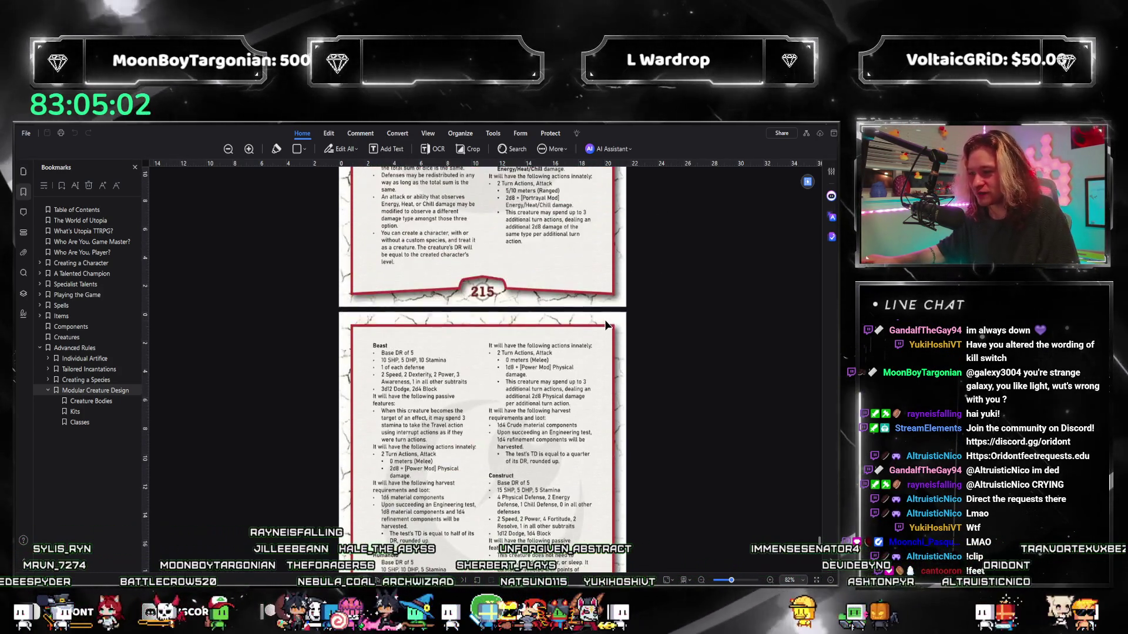
{"action": "scroll", "coordinate": [597, 295], "scroll_direction": "up", "scroll_amount": 4}
{"action": "scroll", "coordinate": [608, 352], "scroll_direction": "up", "scroll_amount": 4}
{"action": "scroll", "coordinate": [612, 308], "scroll_direction": "down", "scroll_amount": 1}
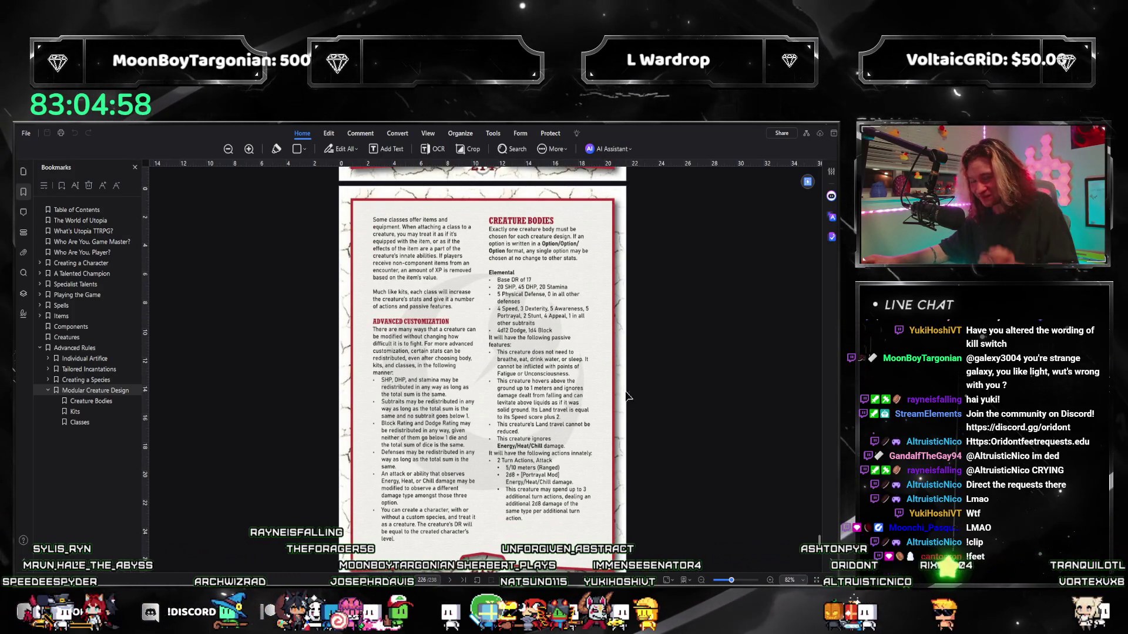
{"action": "scroll", "coordinate": [699, 290], "scroll_direction": "down", "scroll_amount": 3}
{"action": "scroll", "coordinate": [670, 375], "scroll_direction": "down", "scroll_amount": 3}
{"action": "scroll", "coordinate": [661, 352], "scroll_direction": "down", "scroll_amount": 3}
{"action": "scroll", "coordinate": [643, 321], "scroll_direction": "down", "scroll_amount": 4}
{"action": "scroll", "coordinate": [628, 283], "scroll_direction": "down", "scroll_amount": 5}
{"action": "scroll", "coordinate": [628, 282], "scroll_direction": "up", "scroll_amount": 3}
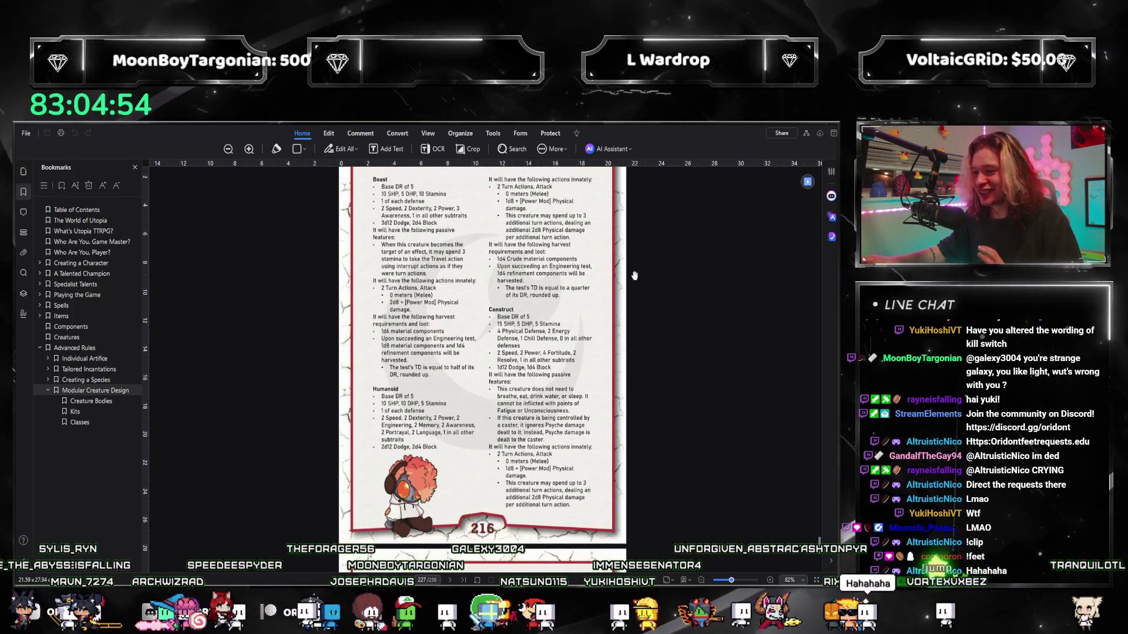
{"action": "scroll", "coordinate": [608, 300], "scroll_direction": "down", "scroll_amount": 4}
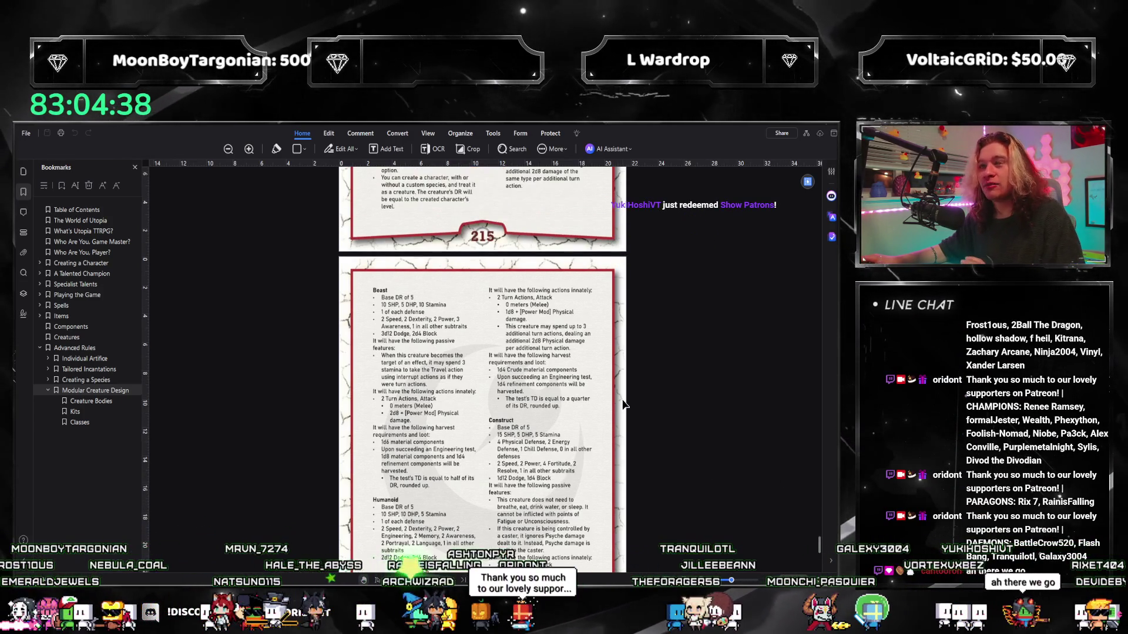
{"action": "scroll", "coordinate": [623, 406], "scroll_direction": "up", "scroll_amount": 2}
{"action": "scroll", "coordinate": [623, 411], "scroll_direction": "up", "scroll_amount": 1}
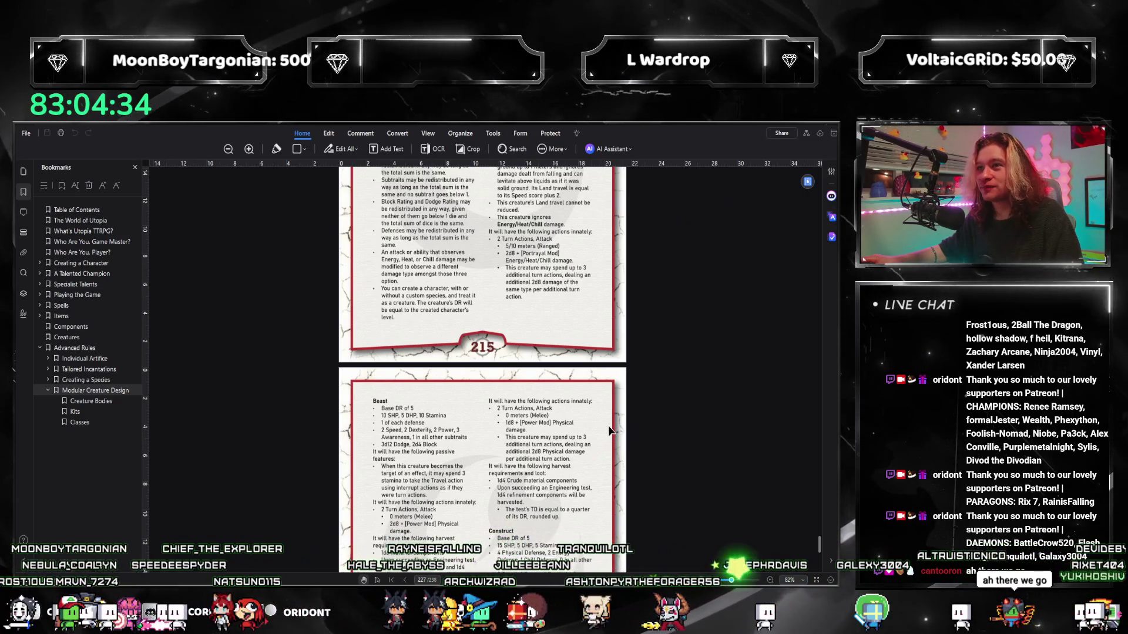
{"action": "scroll", "coordinate": [616, 415], "scroll_direction": "down", "scroll_amount": 1}
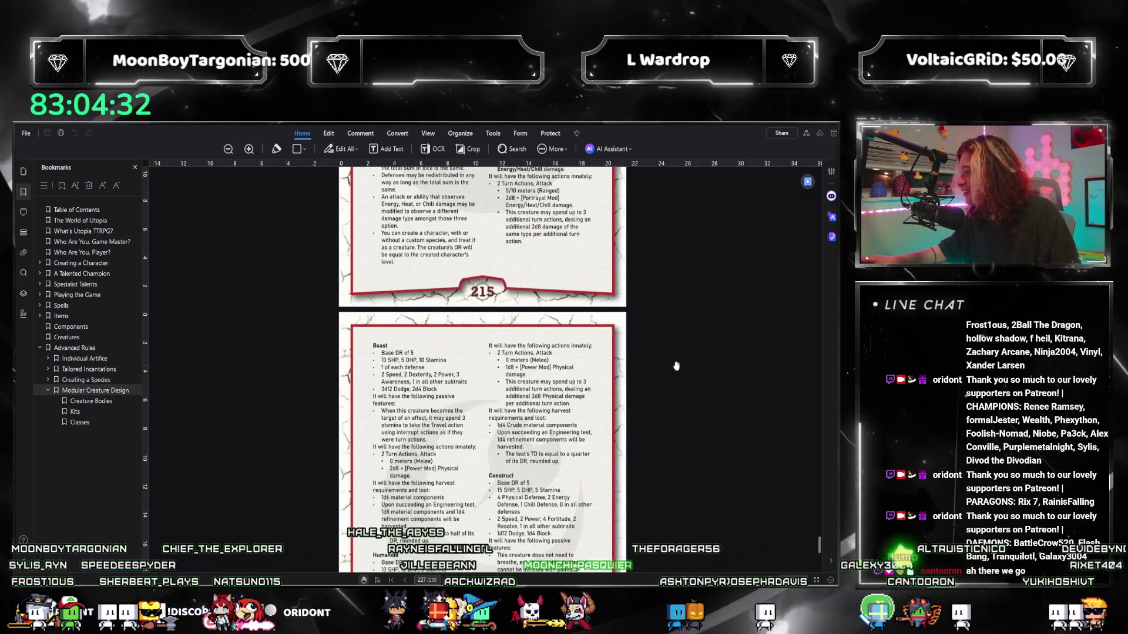
{"action": "scroll", "coordinate": [677, 366], "scroll_direction": "up", "scroll_amount": 3}
{"action": "scroll", "coordinate": [680, 353], "scroll_direction": "up", "scroll_amount": 2}
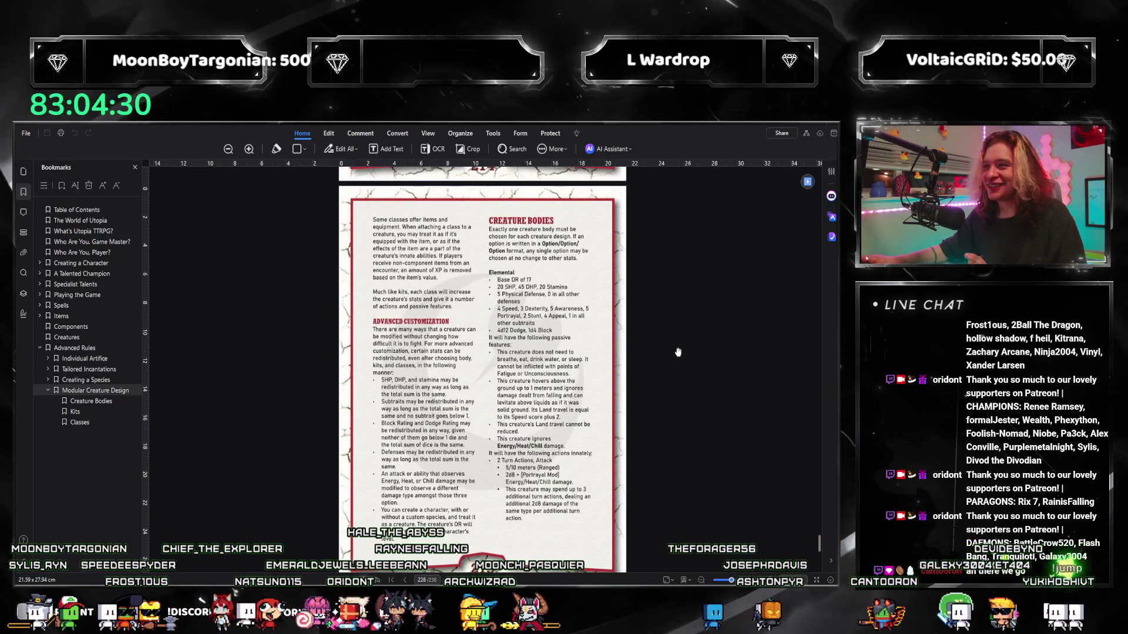
{"action": "scroll", "coordinate": [676, 352], "scroll_direction": "down", "scroll_amount": 1}
{"action": "scroll", "coordinate": [671, 345], "scroll_direction": "up", "scroll_amount": 1}
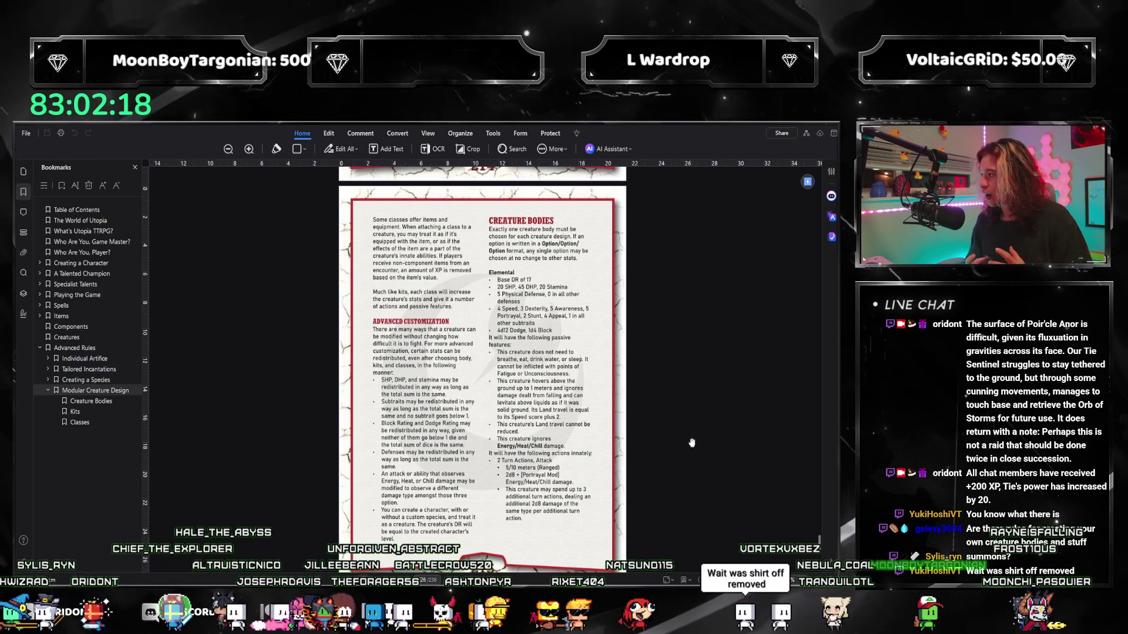
{"action": "scroll", "coordinate": [555, 385], "scroll_direction": "down", "scroll_amount": 5}
{"action": "scroll", "coordinate": [512, 374], "scroll_direction": "down", "scroll_amount": 1}
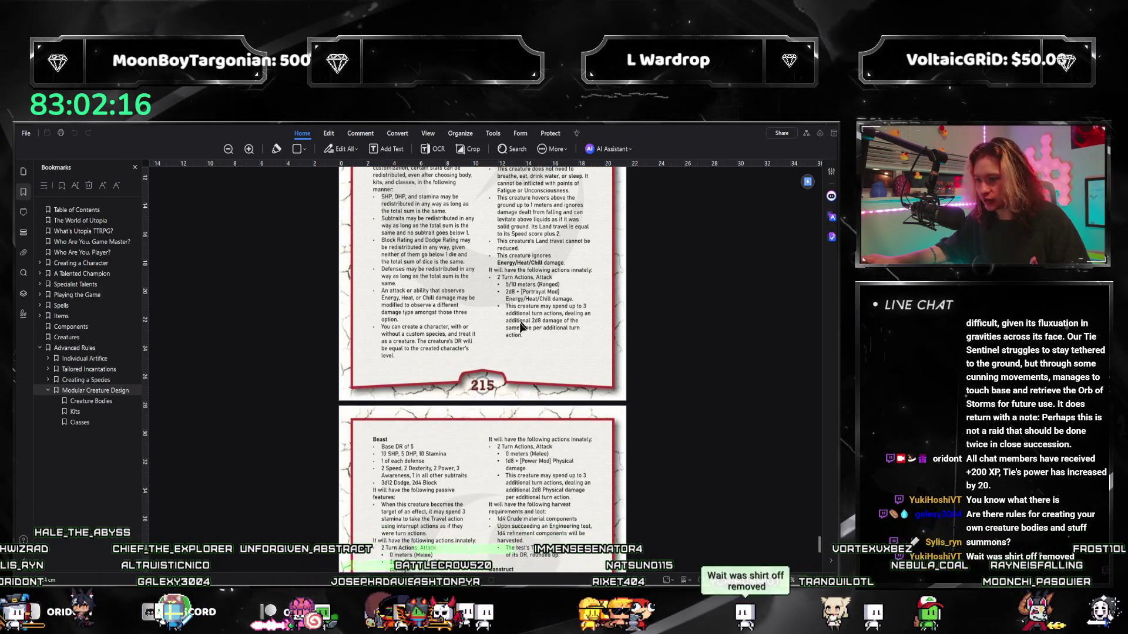
{"action": "scroll", "coordinate": [471, 363], "scroll_direction": "down", "scroll_amount": 3}
{"action": "scroll", "coordinate": [472, 362], "scroll_direction": "down", "scroll_amount": 2}
{"action": "scroll", "coordinate": [472, 363], "scroll_direction": "up", "scroll_amount": 1}
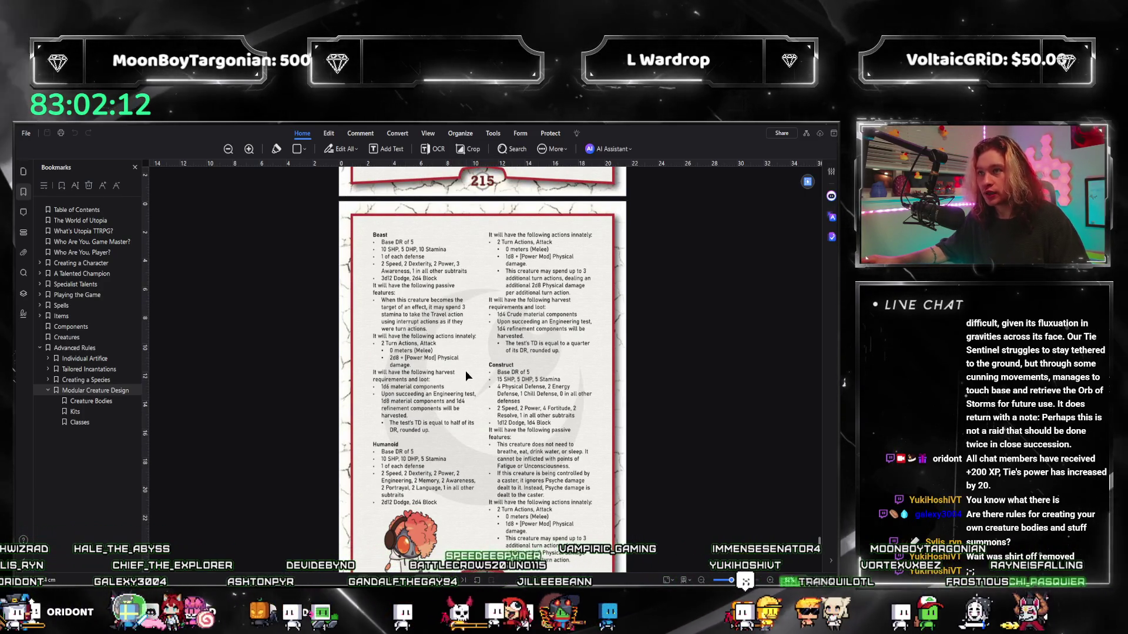
{"action": "scroll", "coordinate": [606, 357], "scroll_direction": "down", "scroll_amount": 5}
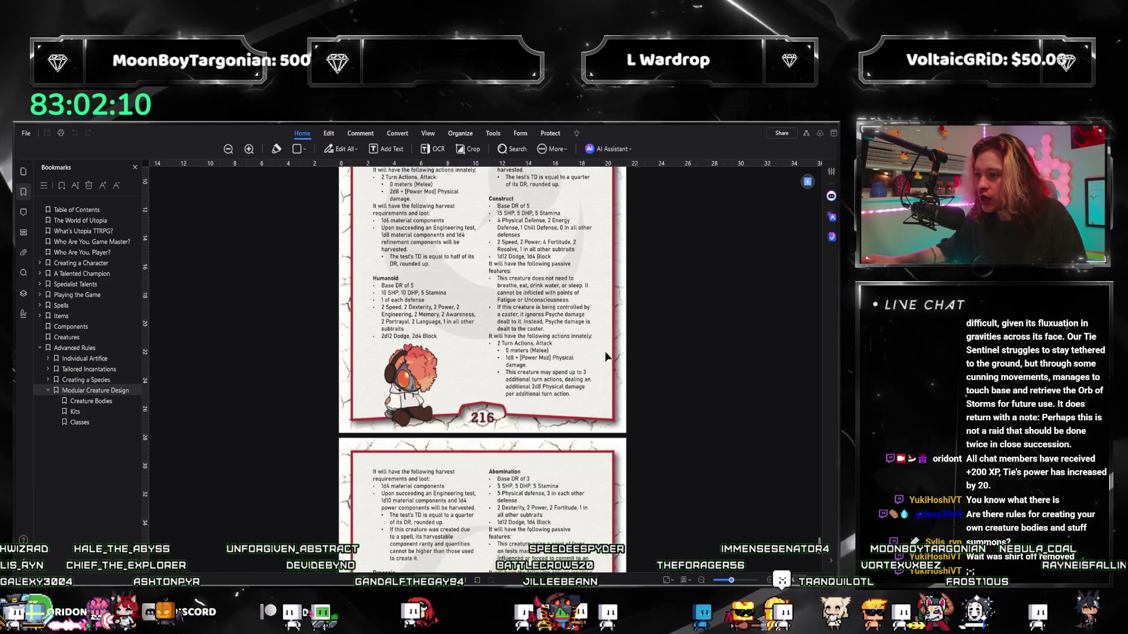
{"action": "scroll", "coordinate": [568, 359], "scroll_direction": "down", "scroll_amount": 5}
{"action": "scroll", "coordinate": [564, 361], "scroll_direction": "down", "scroll_amount": 5}
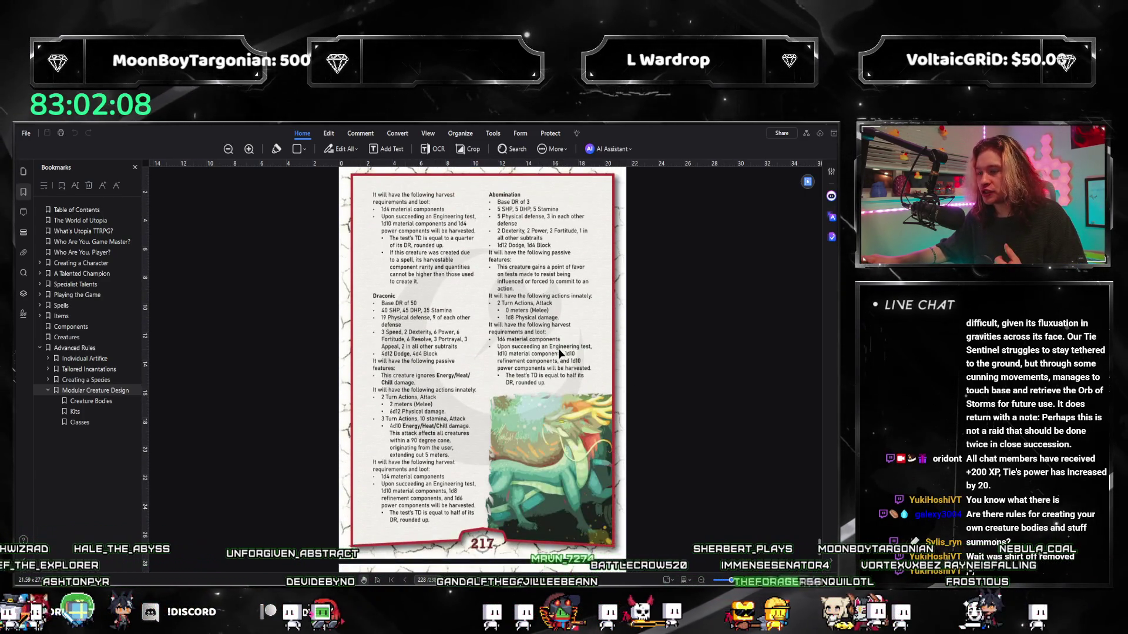
{"action": "scroll", "coordinate": [559, 349], "scroll_direction": "up", "scroll_amount": 5}
{"action": "scroll", "coordinate": [547, 388], "scroll_direction": "up", "scroll_amount": 3}
{"action": "scroll", "coordinate": [535, 423], "scroll_direction": "up", "scroll_amount": 2}
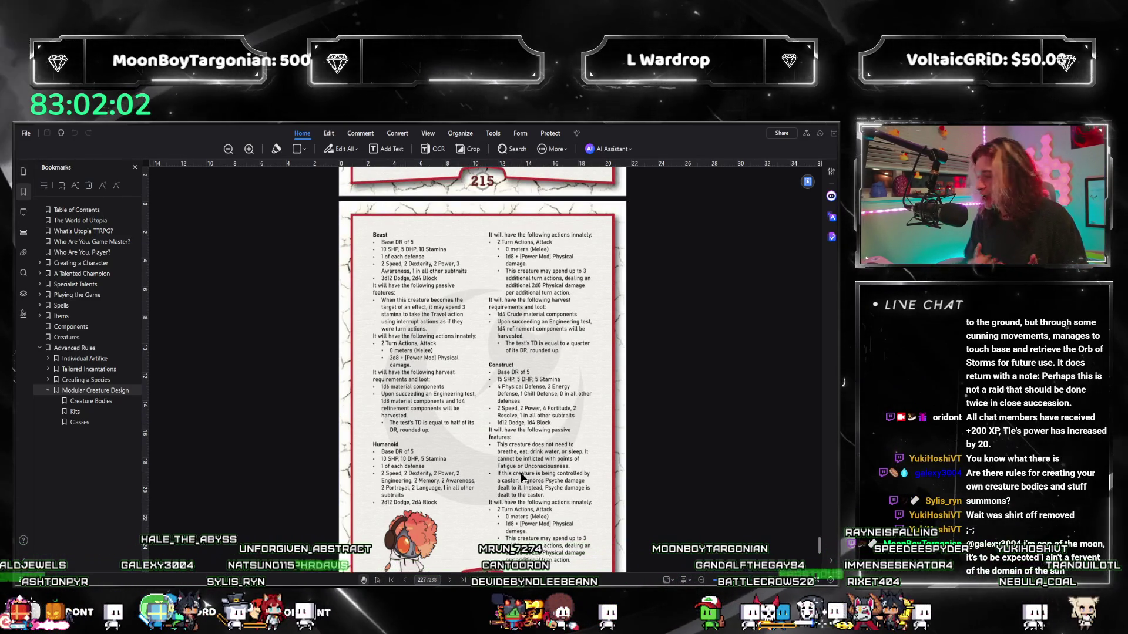
{"action": "scroll", "coordinate": [522, 473], "scroll_direction": "down", "scroll_amount": 5}
{"action": "scroll", "coordinate": [521, 473], "scroll_direction": "down", "scroll_amount": 5}
{"action": "scroll", "coordinate": [503, 420], "scroll_direction": "down", "scroll_amount": 5}
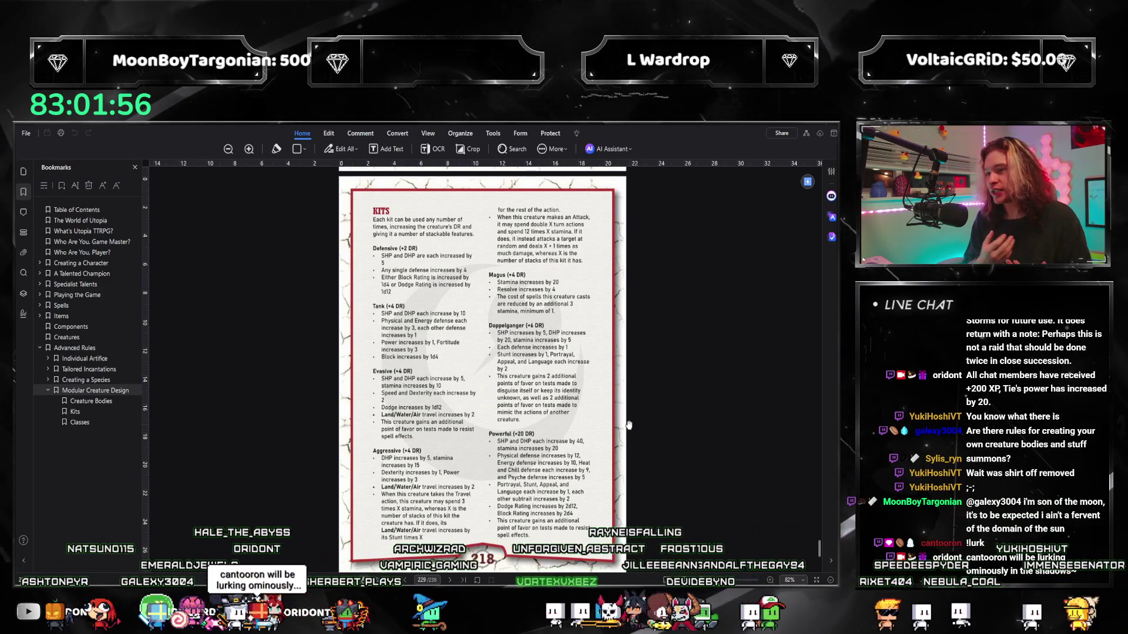
{"action": "scroll", "coordinate": [420, 330], "scroll_direction": "up", "scroll_amount": 5}
{"action": "scroll", "coordinate": [422, 330], "scroll_direction": "up", "scroll_amount": 5}
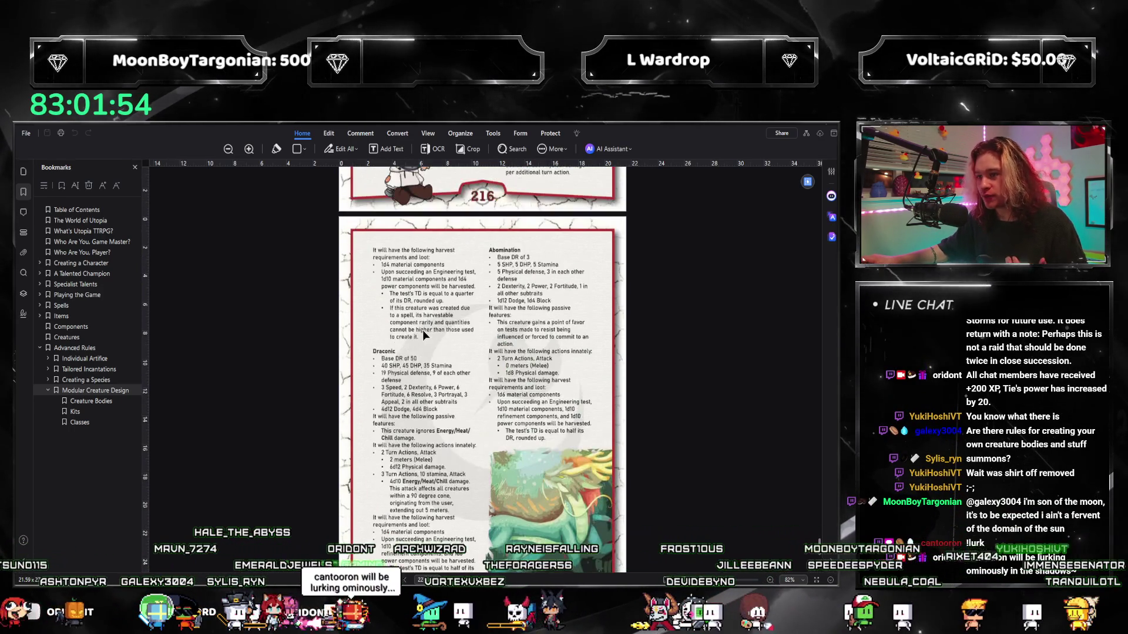
{"action": "scroll", "coordinate": [426, 313], "scroll_direction": "up", "scroll_amount": 3}
{"action": "scroll", "coordinate": [425, 313], "scroll_direction": "up", "scroll_amount": 3}
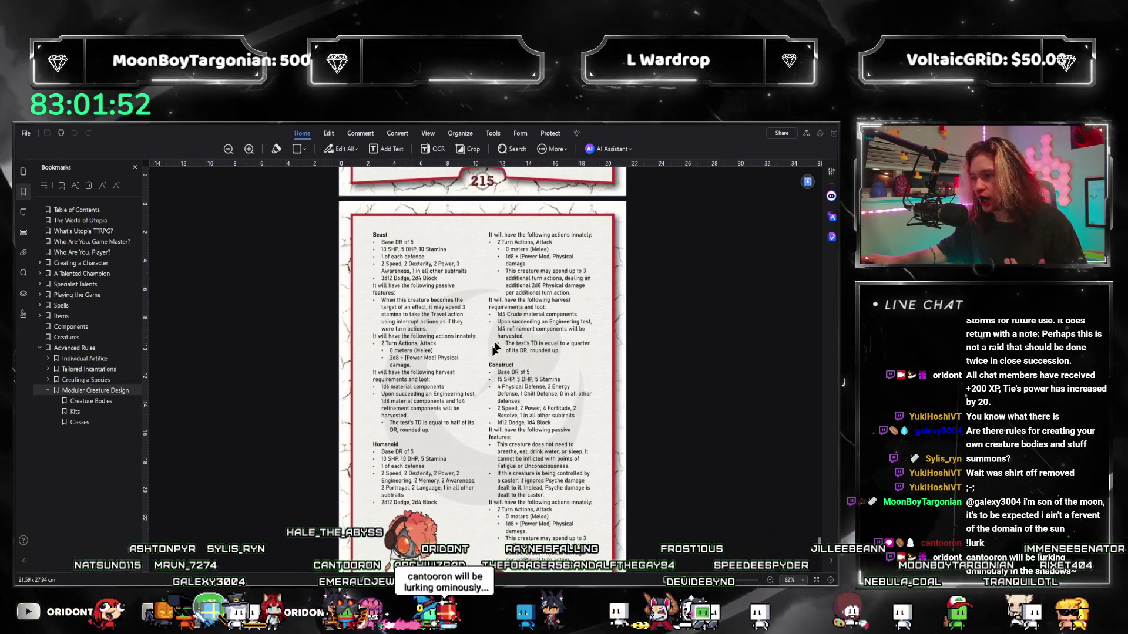
{"action": "scroll", "coordinate": [432, 427], "scroll_direction": "up", "scroll_amount": 5}
{"action": "scroll", "coordinate": [423, 396], "scroll_direction": "up", "scroll_amount": 8}
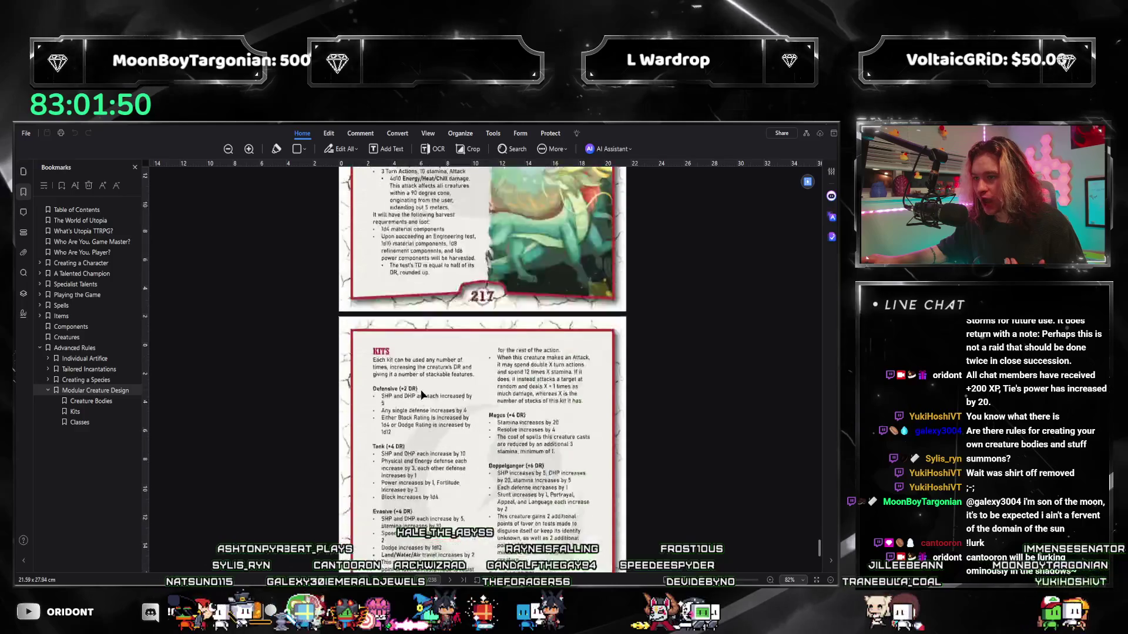
{"action": "scroll", "coordinate": [405, 352], "scroll_direction": "up", "scroll_amount": 6}
{"action": "scroll", "coordinate": [380, 300], "scroll_direction": "up", "scroll_amount": 8}
{"action": "scroll", "coordinate": [484, 366], "scroll_direction": "up", "scroll_amount": 1}
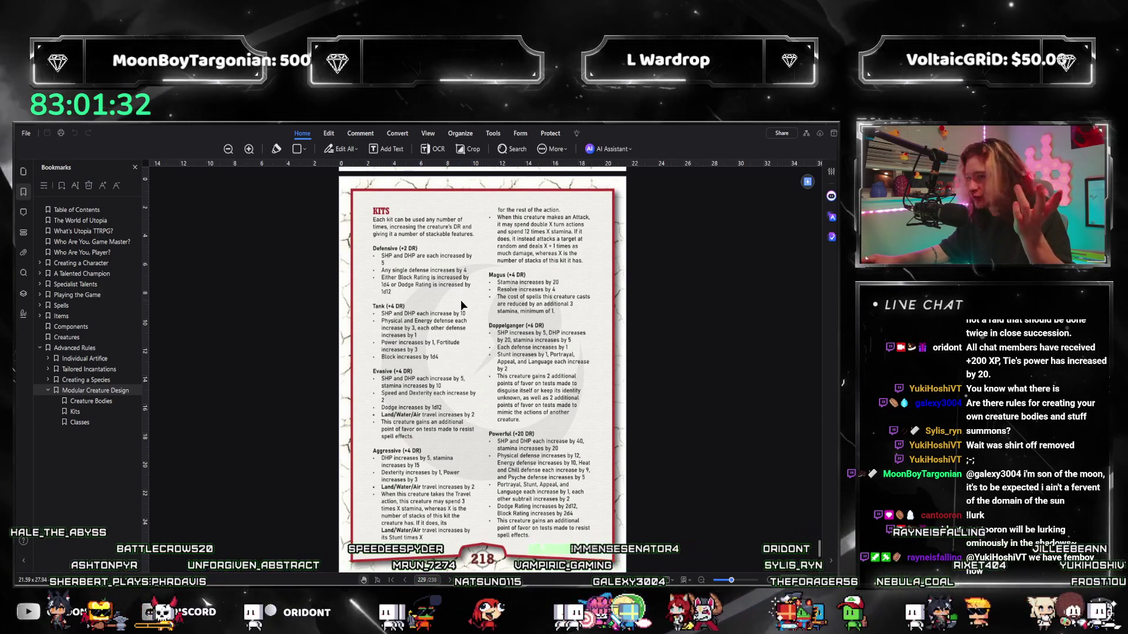
{"action": "scroll", "coordinate": [463, 307], "scroll_direction": "down", "scroll_amount": 2}
{"action": "scroll", "coordinate": [467, 311], "scroll_direction": "down", "scroll_amount": 3}
{"action": "scroll", "coordinate": [472, 315], "scroll_direction": "down", "scroll_amount": 3}
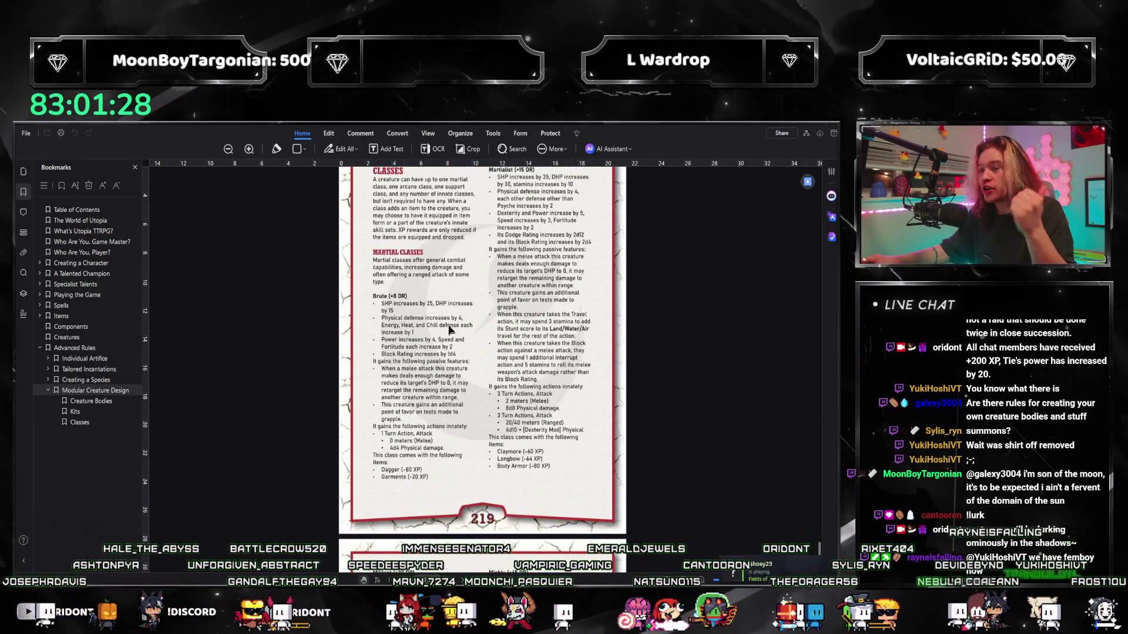
{"action": "scroll", "coordinate": [402, 357], "scroll_direction": "up", "scroll_amount": 1}
{"action": "scroll", "coordinate": [409, 360], "scroll_direction": "down", "scroll_amount": 1}
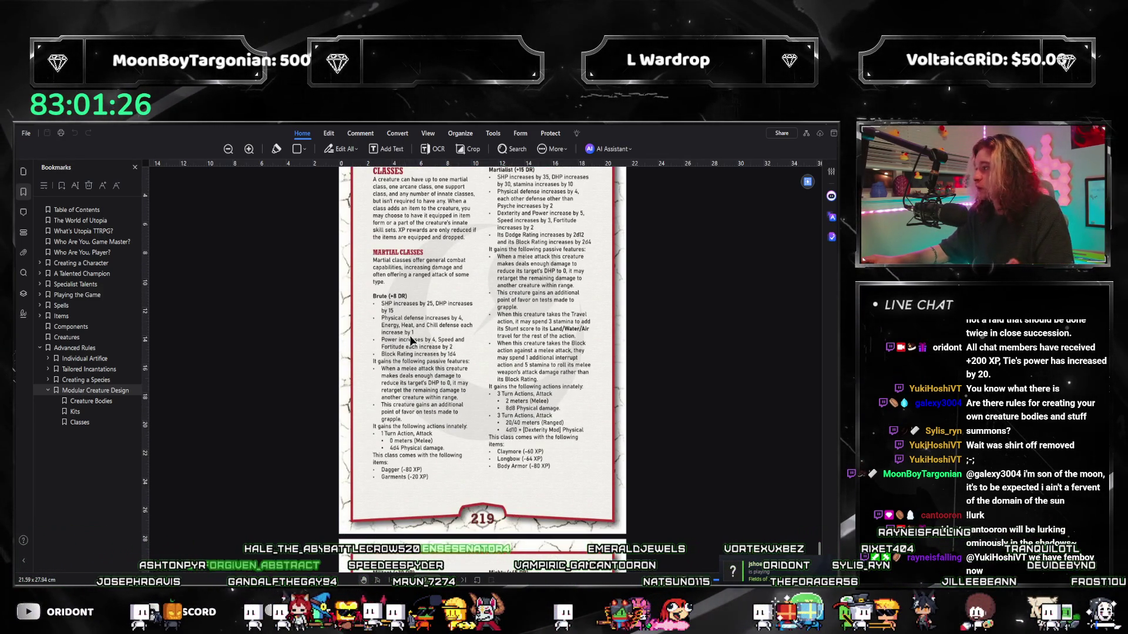
{"action": "scroll", "coordinate": [410, 351], "scroll_direction": "up", "scroll_amount": 2}
{"action": "scroll", "coordinate": [406, 334], "scroll_direction": "down", "scroll_amount": 1}
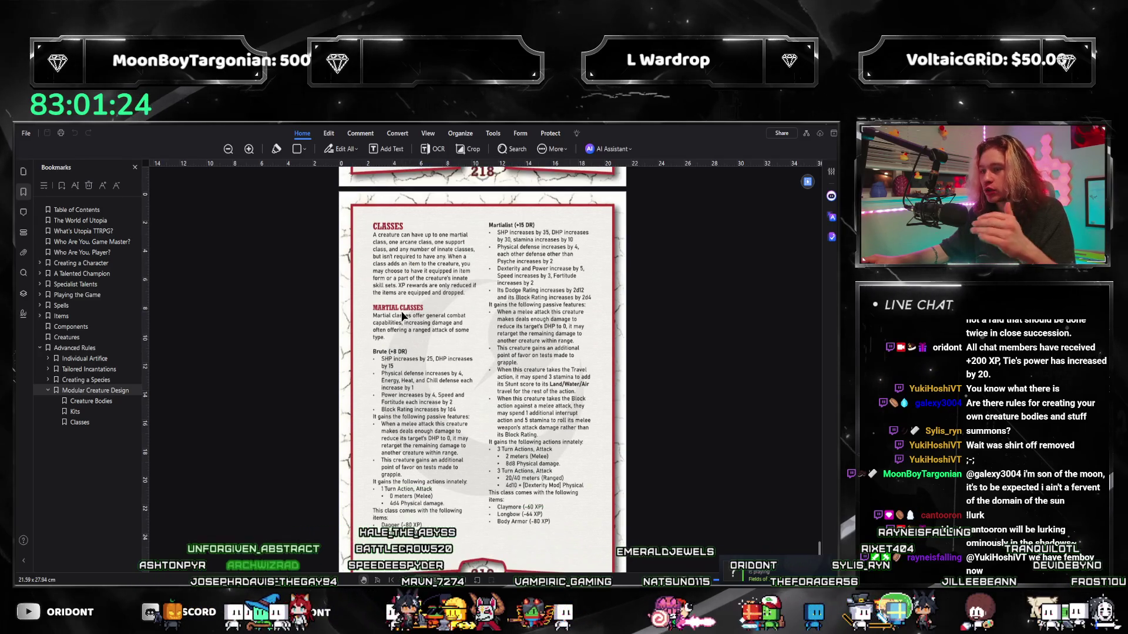
{"action": "scroll", "coordinate": [400, 318], "scroll_direction": "down", "scroll_amount": 2}
{"action": "scroll", "coordinate": [403, 337], "scroll_direction": "down", "scroll_amount": 2}
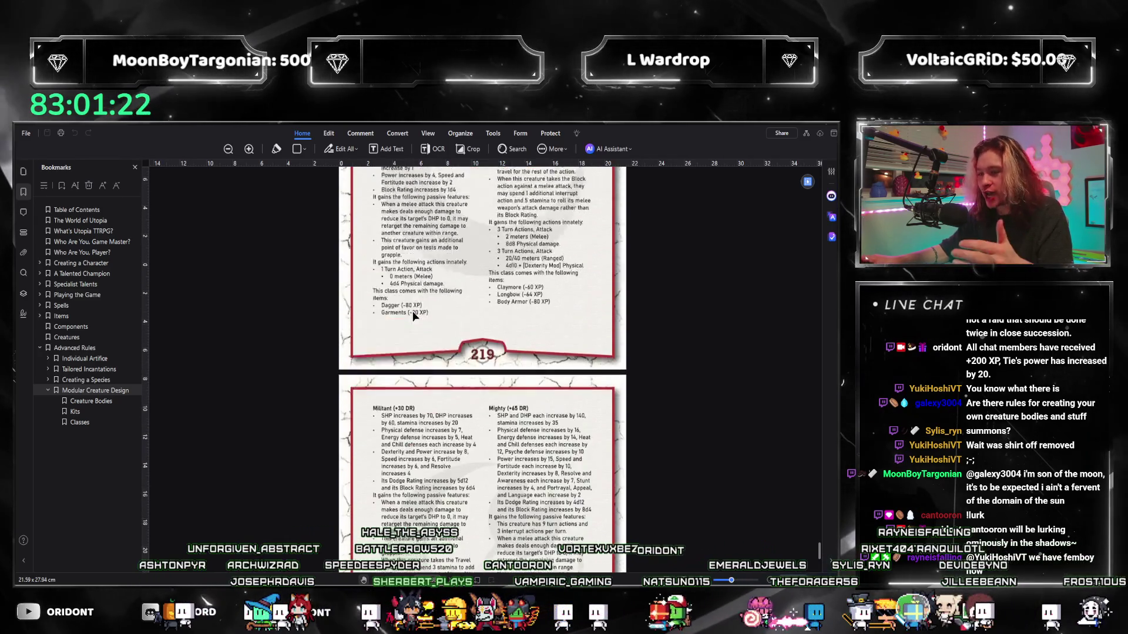
{"action": "scroll", "coordinate": [406, 329], "scroll_direction": "down", "scroll_amount": 2}
{"action": "scroll", "coordinate": [407, 324], "scroll_direction": "down", "scroll_amount": 3}
{"action": "scroll", "coordinate": [410, 326], "scroll_direction": "up", "scroll_amount": 1}
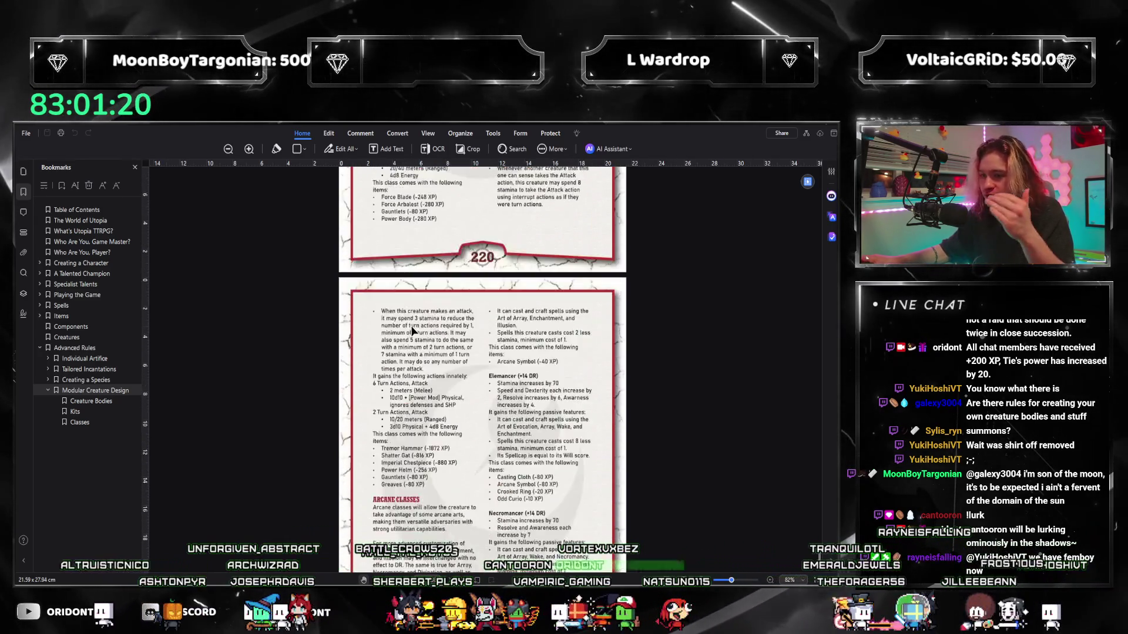
{"action": "scroll", "coordinate": [412, 330], "scroll_direction": "down", "scroll_amount": 2}
{"action": "scroll", "coordinate": [414, 329], "scroll_direction": "up", "scroll_amount": 2}
{"action": "scroll", "coordinate": [420, 328], "scroll_direction": "up", "scroll_amount": 3}
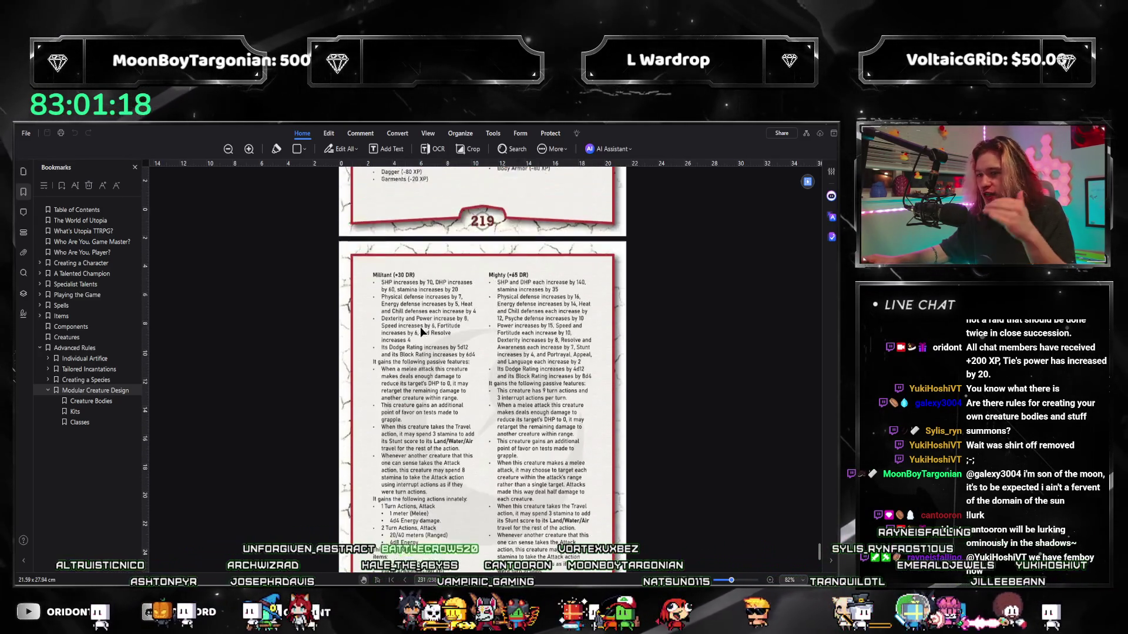
{"action": "scroll", "coordinate": [421, 326], "scroll_direction": "up", "scroll_amount": 2}
{"action": "scroll", "coordinate": [421, 335], "scroll_direction": "up", "scroll_amount": 2}
{"action": "scroll", "coordinate": [420, 370], "scroll_direction": "up", "scroll_amount": 1}
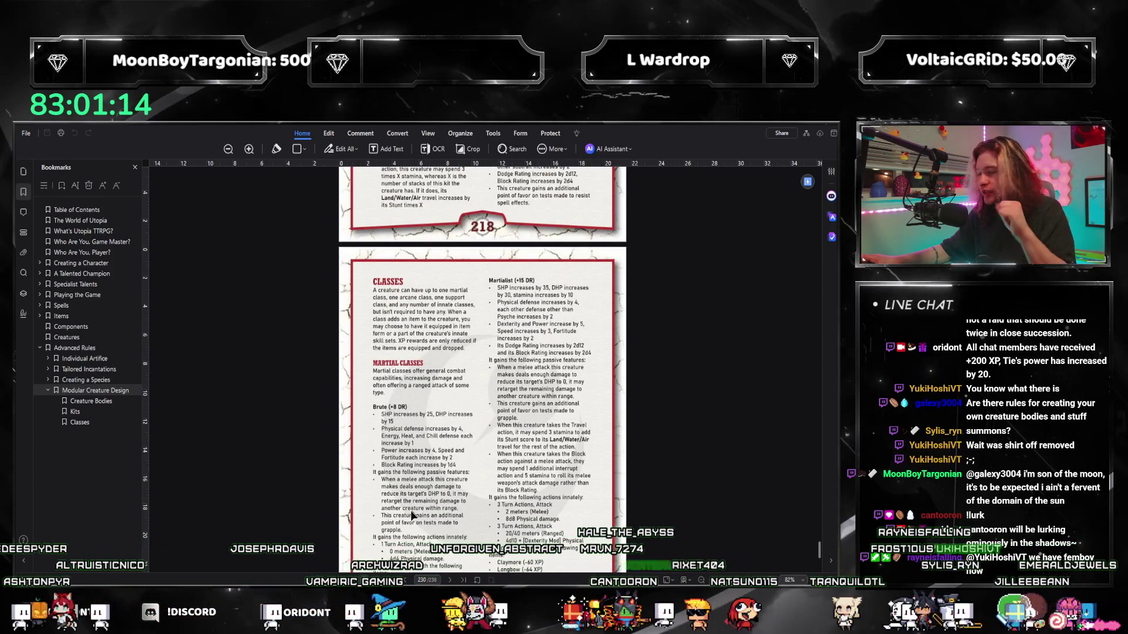
{"action": "scroll", "coordinate": [438, 398], "scroll_direction": "down", "scroll_amount": 3}
{"action": "scroll", "coordinate": [440, 415], "scroll_direction": "down", "scroll_amount": 2}
{"action": "scroll", "coordinate": [439, 416], "scroll_direction": "down", "scroll_amount": 4}
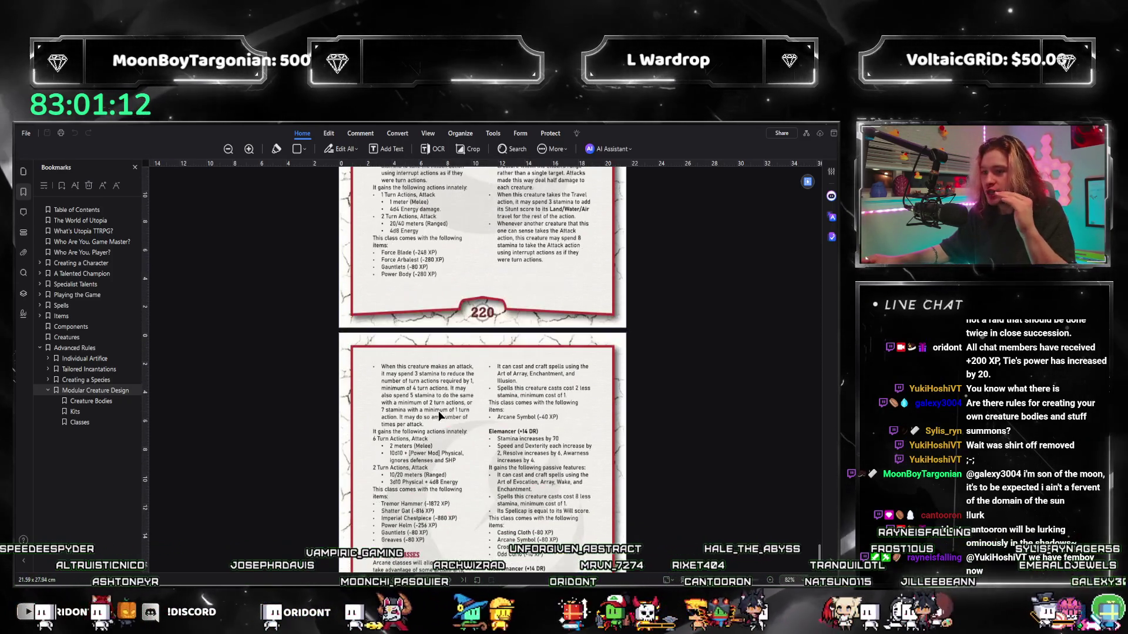
{"action": "scroll", "coordinate": [438, 410], "scroll_direction": "down", "scroll_amount": 1}
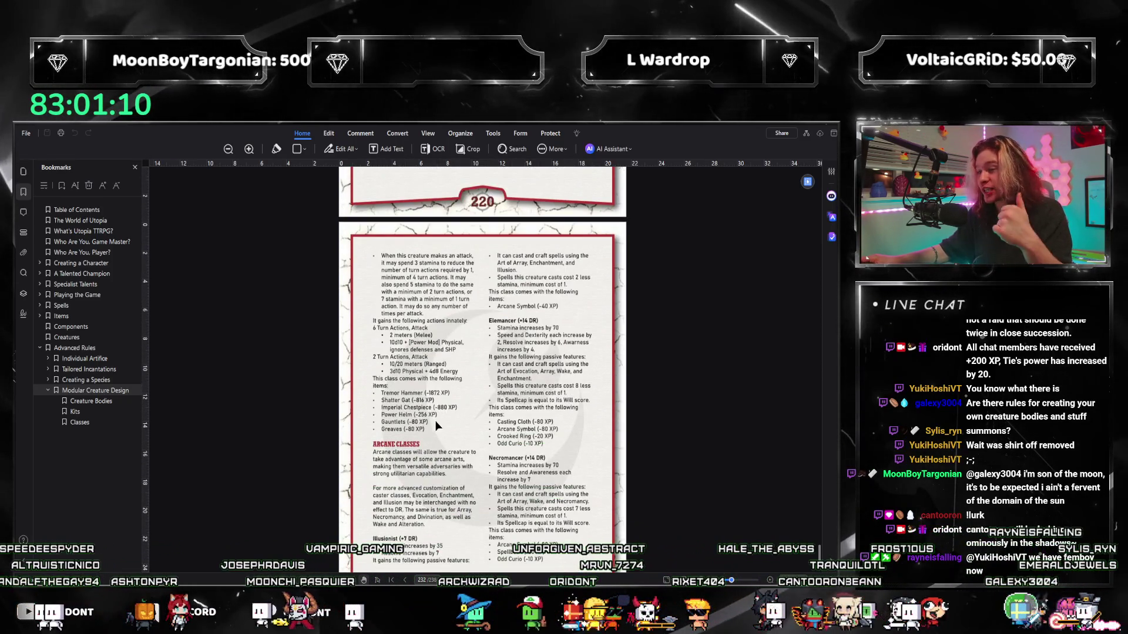
{"action": "scroll", "coordinate": [424, 399], "scroll_direction": "down", "scroll_amount": 2}
{"action": "scroll", "coordinate": [423, 408], "scroll_direction": "down", "scroll_amount": 1}
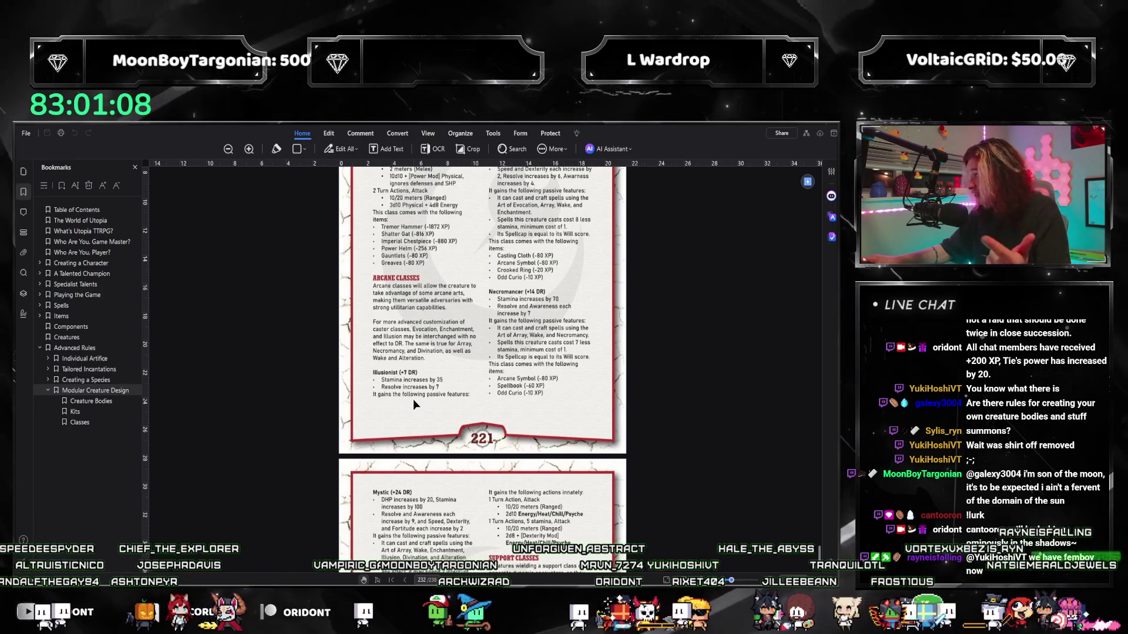
{"action": "scroll", "coordinate": [399, 307], "scroll_direction": "down", "scroll_amount": 1}
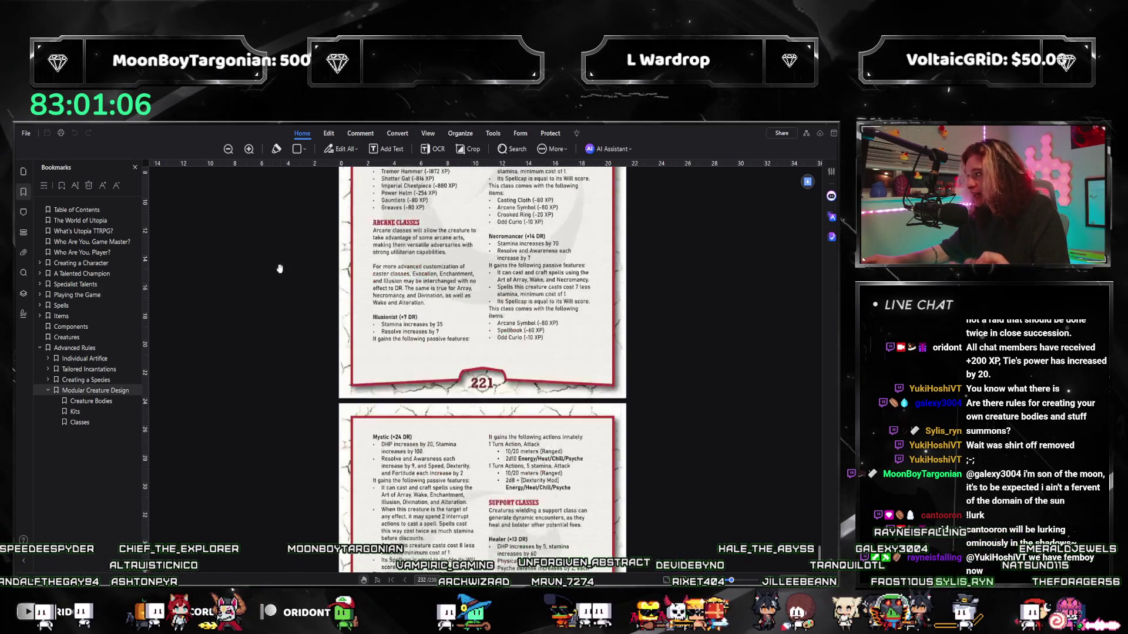
{"action": "scroll", "coordinate": [388, 393], "scroll_direction": "down", "scroll_amount": 5}
{"action": "scroll", "coordinate": [388, 395], "scroll_direction": "down", "scroll_amount": 1}
{"action": "scroll", "coordinate": [397, 388], "scroll_direction": "down", "scroll_amount": 3}
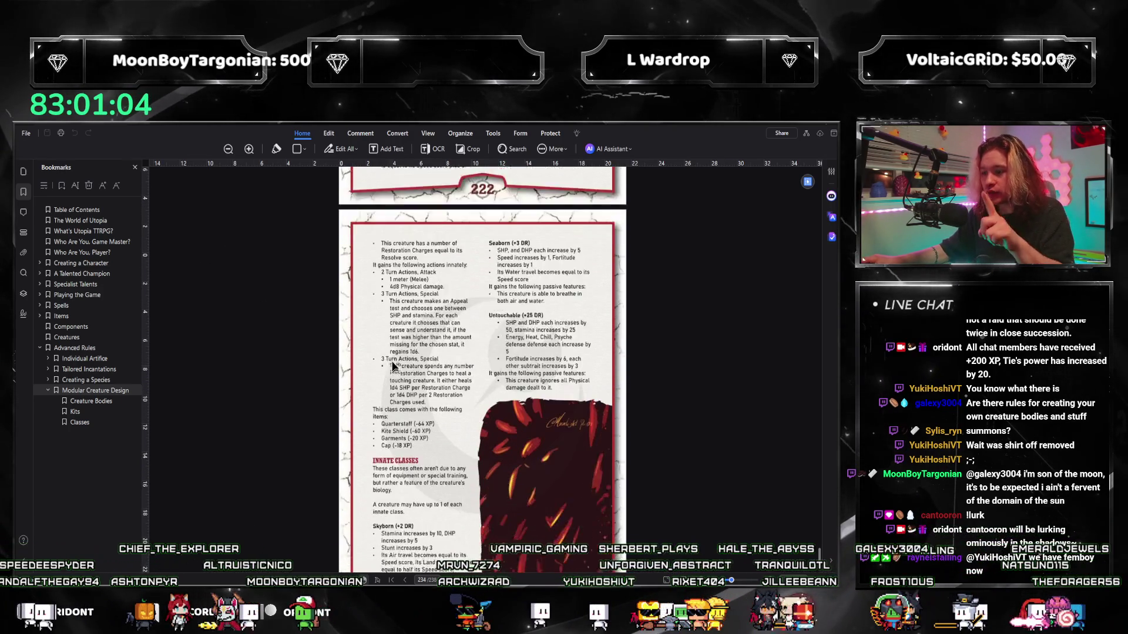
{"action": "scroll", "coordinate": [405, 381], "scroll_direction": "down", "scroll_amount": 1}
{"action": "scroll", "coordinate": [411, 376], "scroll_direction": "down", "scroll_amount": 1}
{"action": "scroll", "coordinate": [413, 440], "scroll_direction": "up", "scroll_amount": 1}
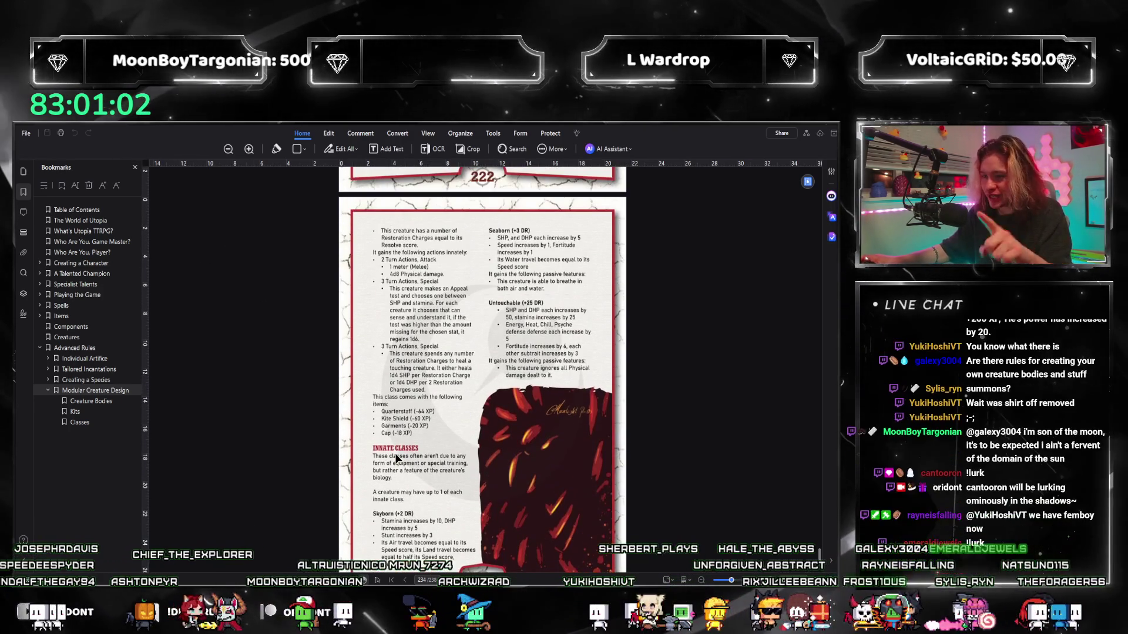
{"action": "scroll", "coordinate": [415, 450], "scroll_direction": "down", "scroll_amount": 1}
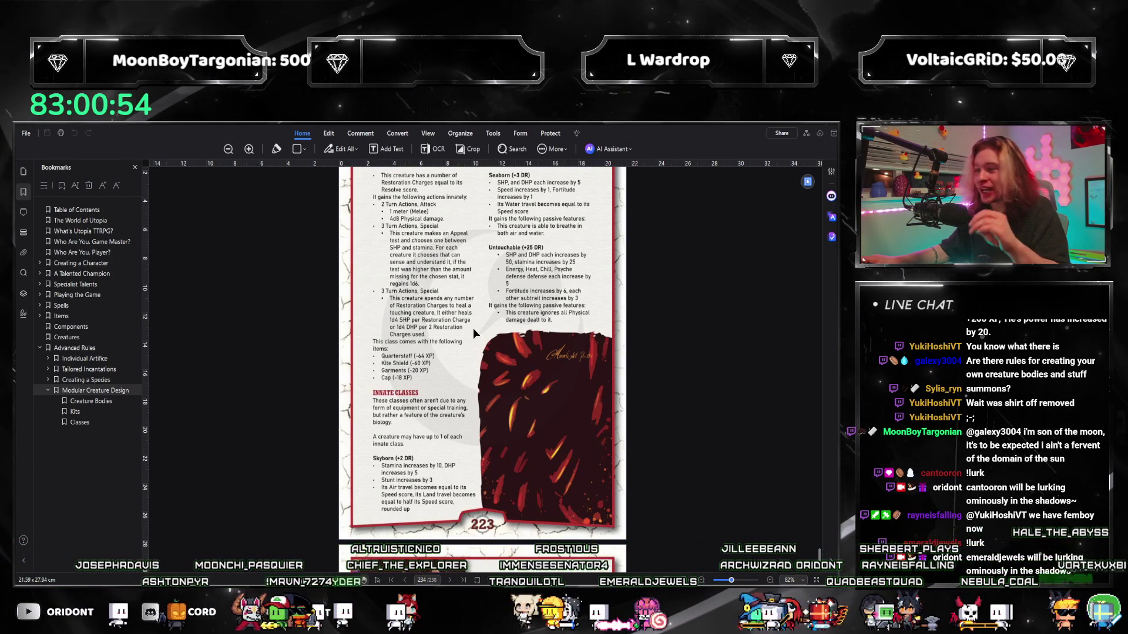
{"action": "scroll", "coordinate": [564, 316], "scroll_direction": "down", "scroll_amount": 3}
{"action": "scroll", "coordinate": [595, 306], "scroll_direction": "down", "scroll_amount": 2}
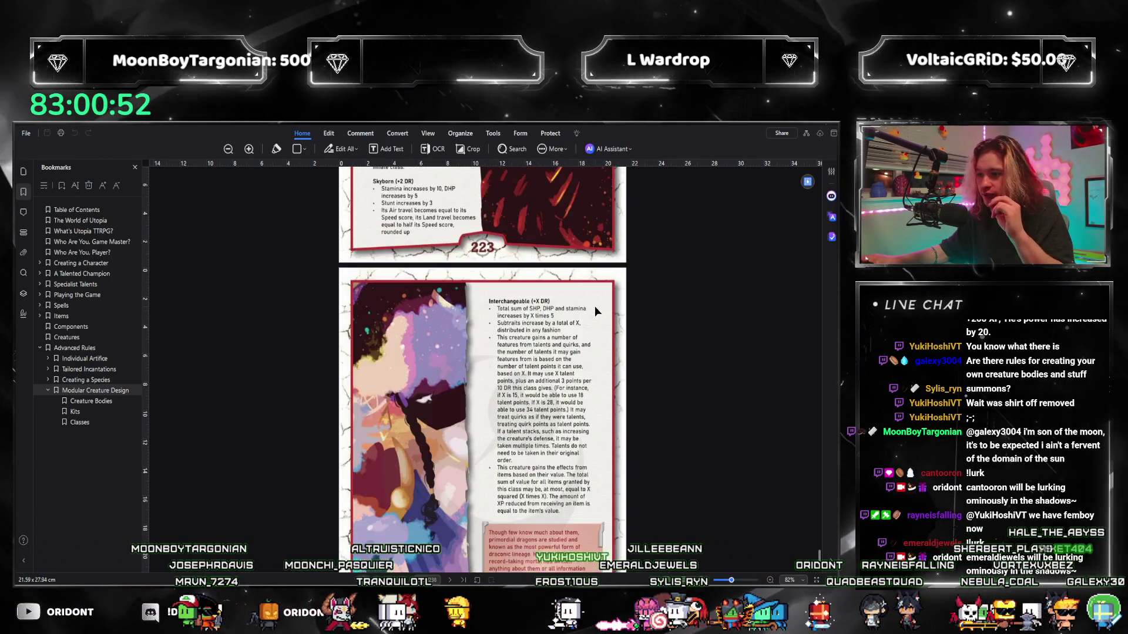
{"action": "scroll", "coordinate": [595, 307], "scroll_direction": "down", "scroll_amount": 3}
{"action": "scroll", "coordinate": [529, 317], "scroll_direction": "up", "scroll_amount": 5}
{"action": "scroll", "coordinate": [459, 326], "scroll_direction": "up", "scroll_amount": 7}
{"action": "scroll", "coordinate": [391, 339], "scroll_direction": "up", "scroll_amount": 6}
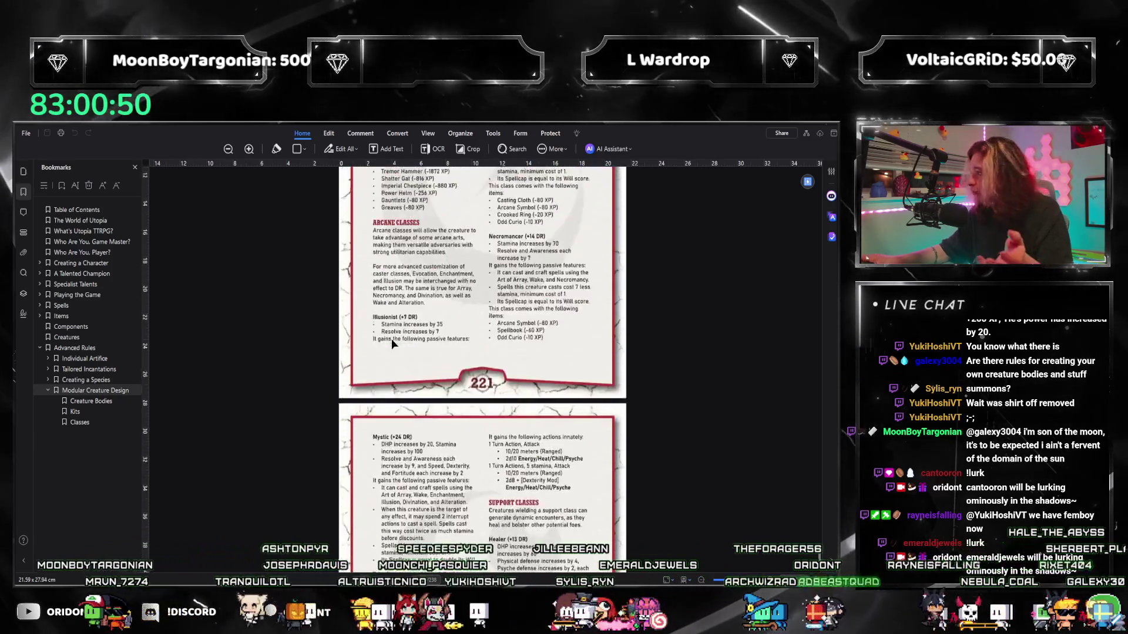
{"action": "scroll", "coordinate": [392, 343], "scroll_direction": "up", "scroll_amount": 5}
{"action": "scroll", "coordinate": [392, 343], "scroll_direction": "up", "scroll_amount": 5}
{"action": "scroll", "coordinate": [392, 343], "scroll_direction": "up", "scroll_amount": 5}
{"action": "scroll", "coordinate": [392, 343], "scroll_direction": "up", "scroll_amount": 5}
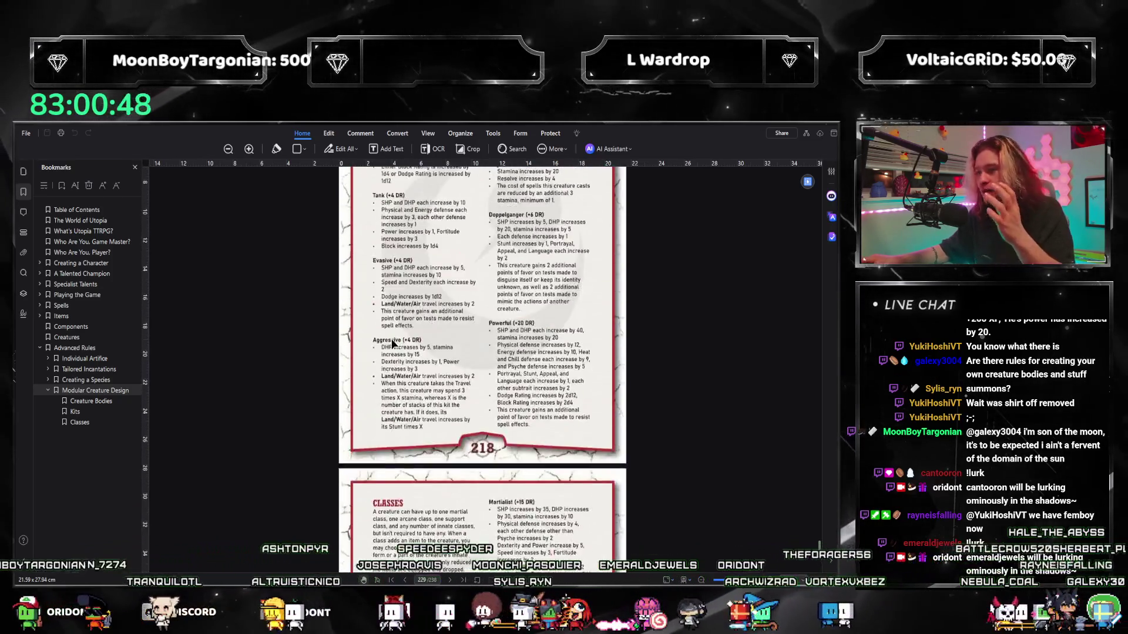
{"action": "scroll", "coordinate": [392, 343], "scroll_direction": "up", "scroll_amount": 5}
{"action": "scroll", "coordinate": [392, 339], "scroll_direction": "up", "scroll_amount": 5}
{"action": "scroll", "coordinate": [391, 339], "scroll_direction": "up", "scroll_amount": 5}
{"action": "scroll", "coordinate": [393, 324], "scroll_direction": "up", "scroll_amount": 5}
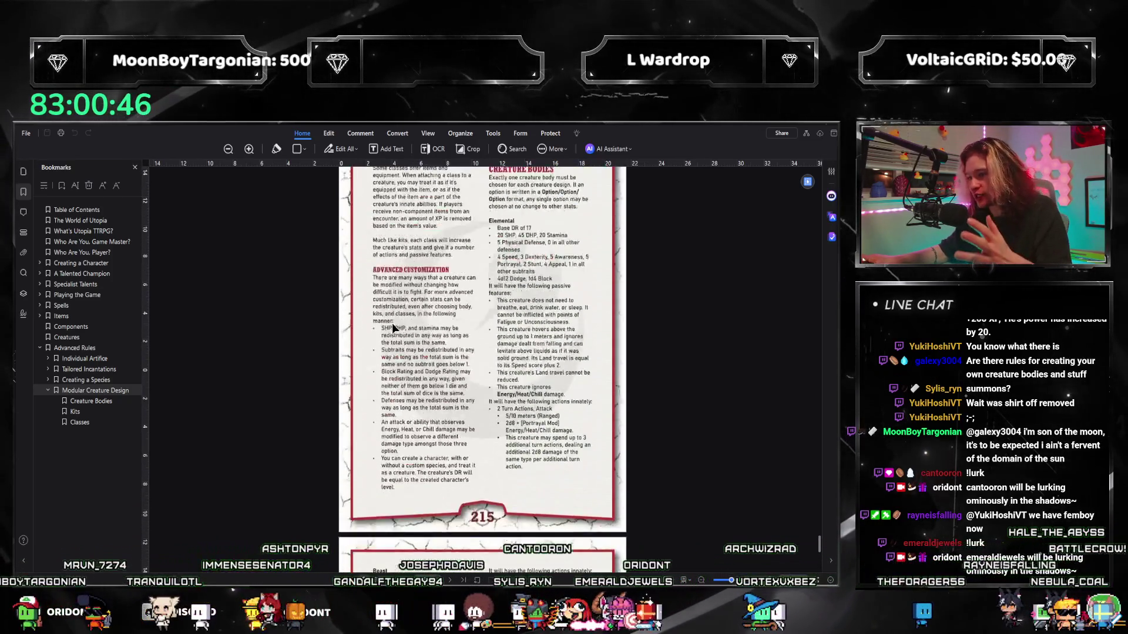
{"action": "scroll", "coordinate": [393, 329], "scroll_direction": "up", "scroll_amount": 5}
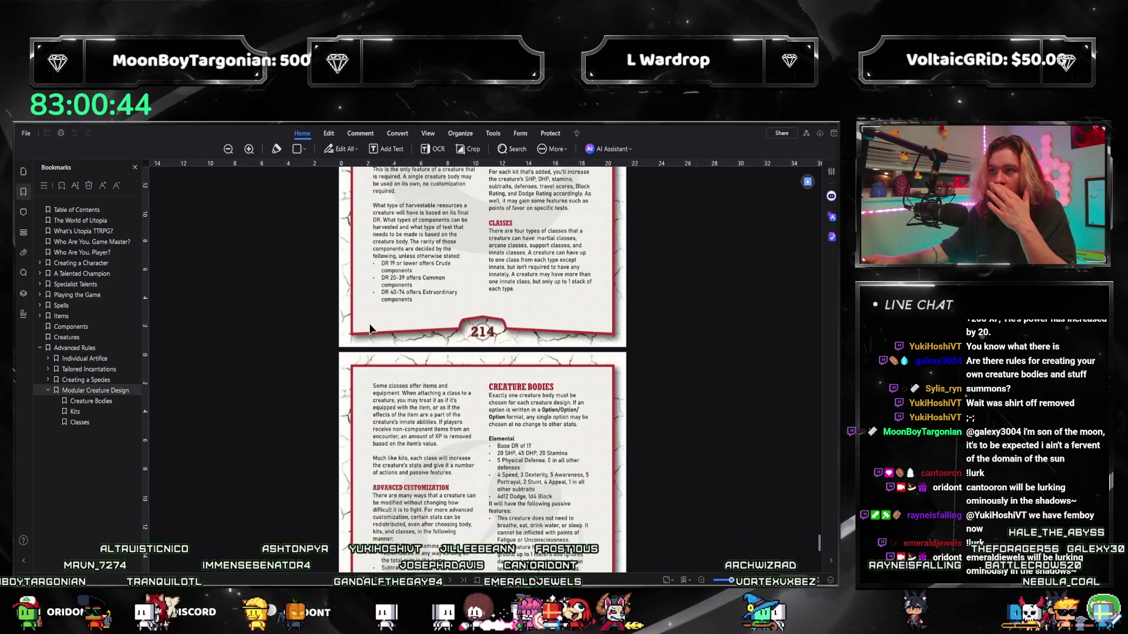
{"action": "scroll", "coordinate": [373, 302], "scroll_direction": "down", "scroll_amount": 3}
{"action": "scroll", "coordinate": [370, 321], "scroll_direction": "down", "scroll_amount": 2}
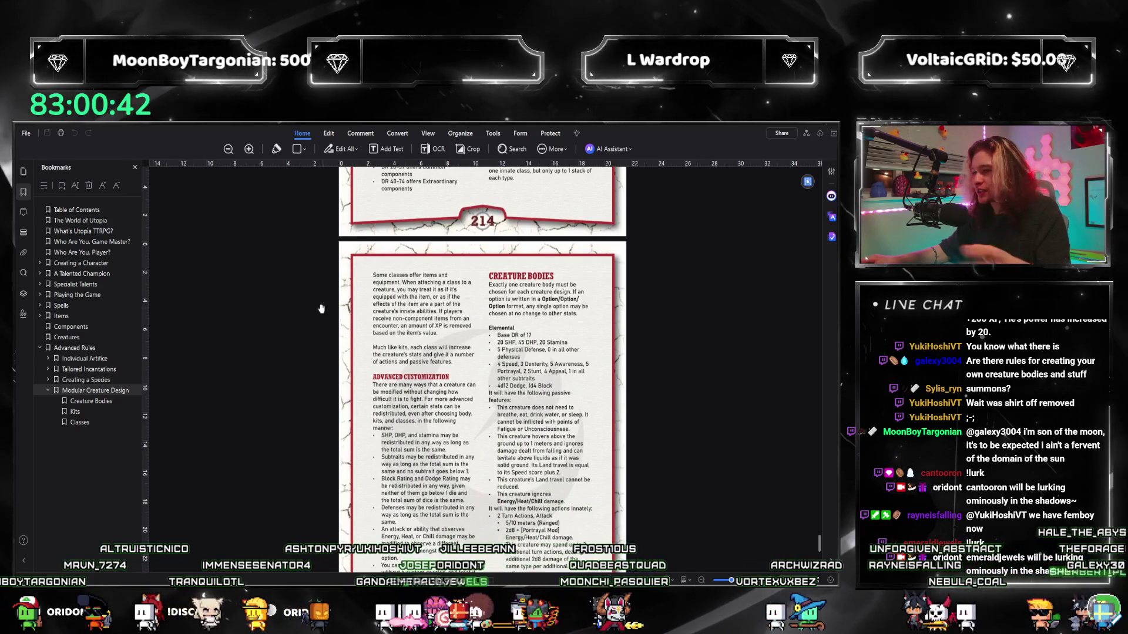
{"action": "scroll", "coordinate": [487, 298], "scroll_direction": "down", "scroll_amount": 3}
{"action": "scroll", "coordinate": [483, 300], "scroll_direction": "up", "scroll_amount": 3}
{"action": "scroll", "coordinate": [485, 300], "scroll_direction": "down", "scroll_amount": 1}
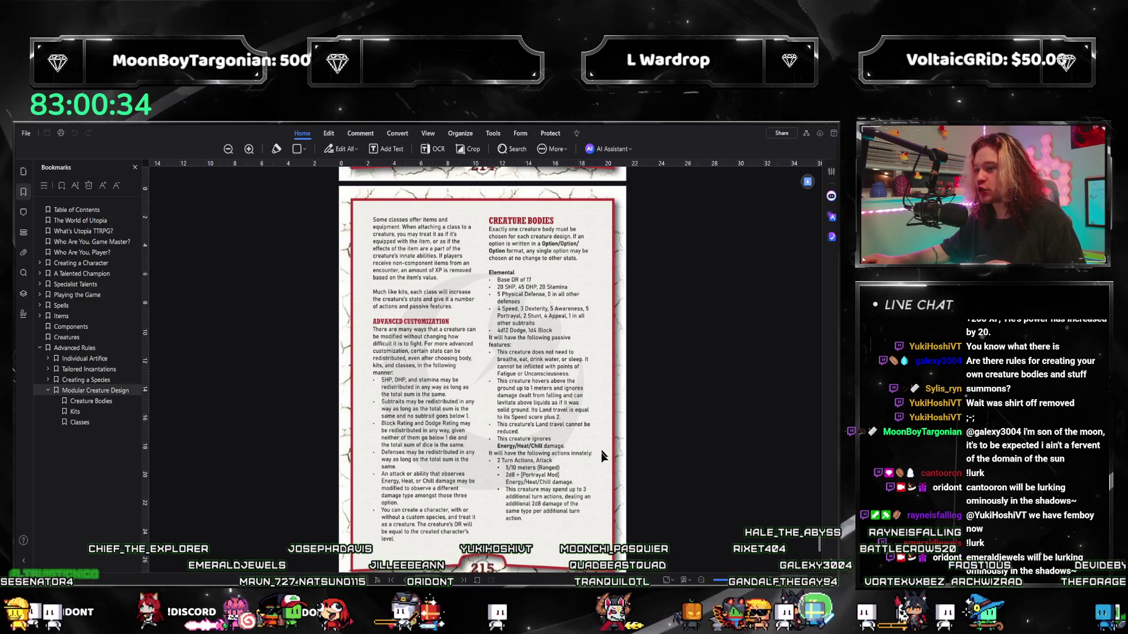
{"action": "scroll", "coordinate": [560, 429], "scroll_direction": "down", "scroll_amount": 5}
{"action": "scroll", "coordinate": [517, 387], "scroll_direction": "down", "scroll_amount": 5}
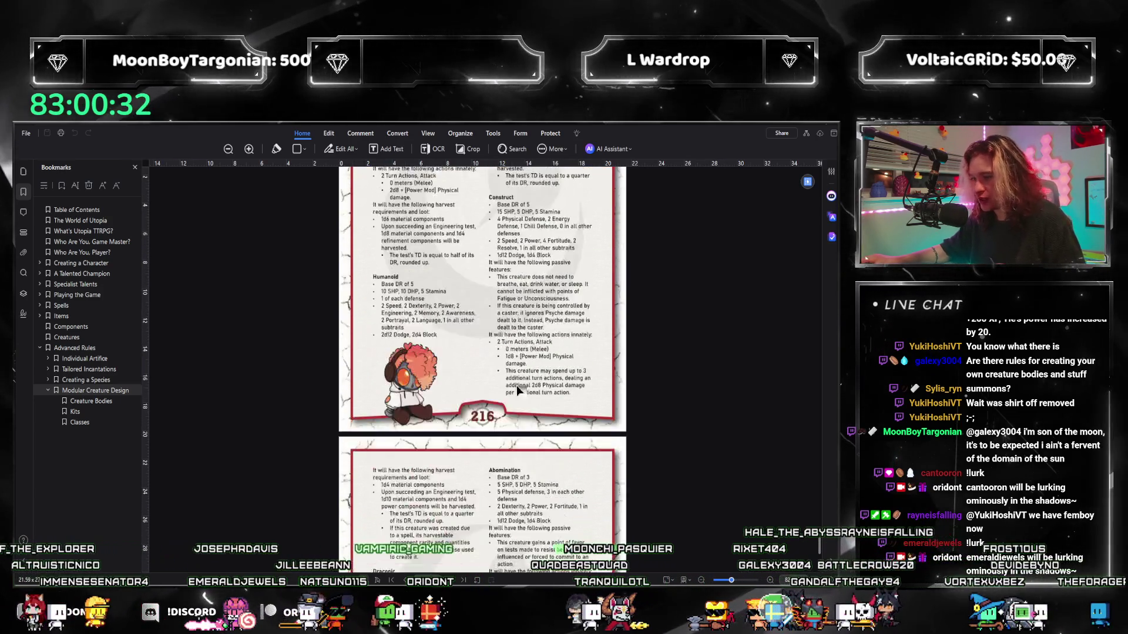
{"action": "scroll", "coordinate": [516, 385], "scroll_direction": "down", "scroll_amount": 2}
{"action": "scroll", "coordinate": [516, 364], "scroll_direction": "down", "scroll_amount": 5}
{"action": "scroll", "coordinate": [503, 388], "scroll_direction": "down", "scroll_amount": 5}
{"action": "scroll", "coordinate": [493, 410], "scroll_direction": "down", "scroll_amount": 4}
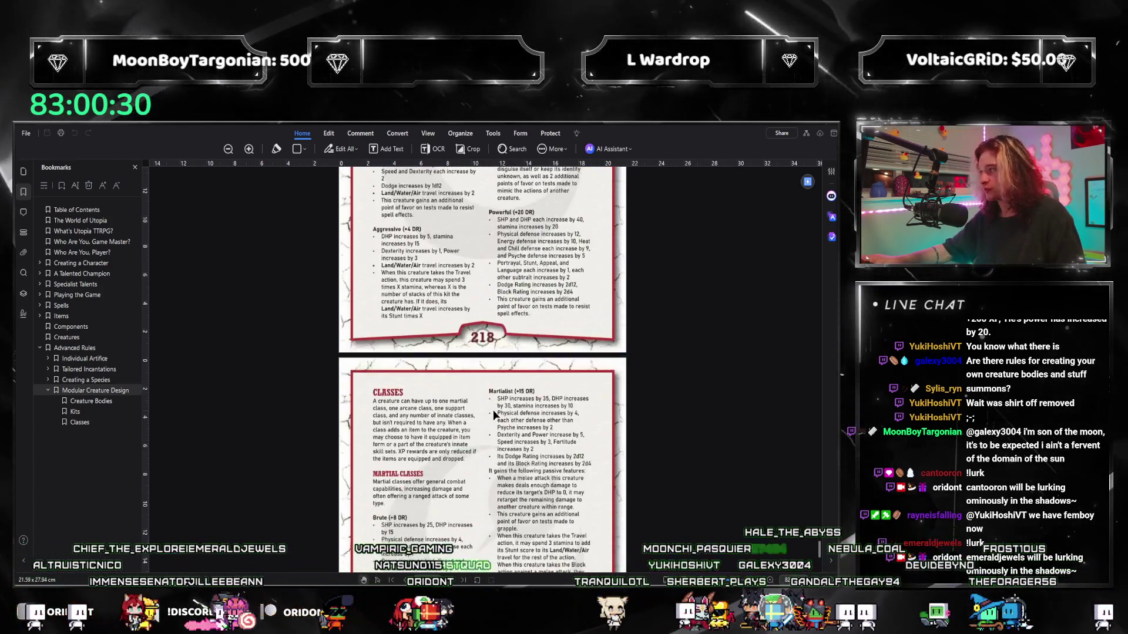
{"action": "scroll", "coordinate": [529, 424], "scroll_direction": "down", "scroll_amount": 6}
{"action": "scroll", "coordinate": [597, 453], "scroll_direction": "down", "scroll_amount": 4}
{"action": "scroll", "coordinate": [591, 436], "scroll_direction": "down", "scroll_amount": 3}
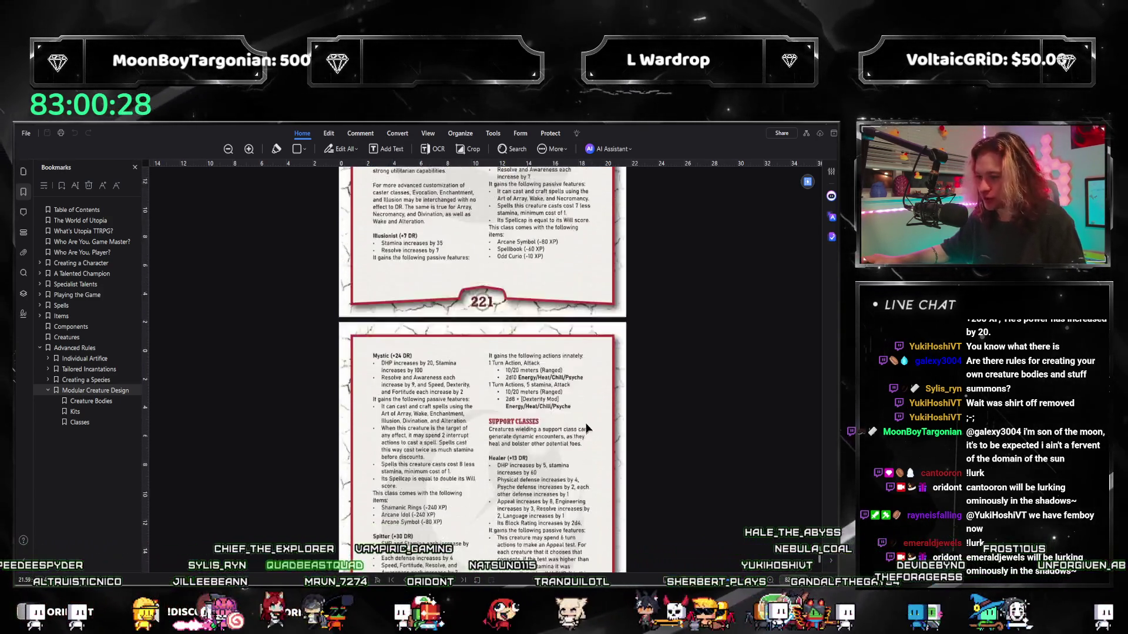
{"action": "scroll", "coordinate": [586, 429], "scroll_direction": "down", "scroll_amount": 5}
{"action": "scroll", "coordinate": [565, 404], "scroll_direction": "down", "scroll_amount": 3}
{"action": "scroll", "coordinate": [550, 380], "scroll_direction": "down", "scroll_amount": 2}
{"action": "scroll", "coordinate": [550, 386], "scroll_direction": "down", "scroll_amount": 1}
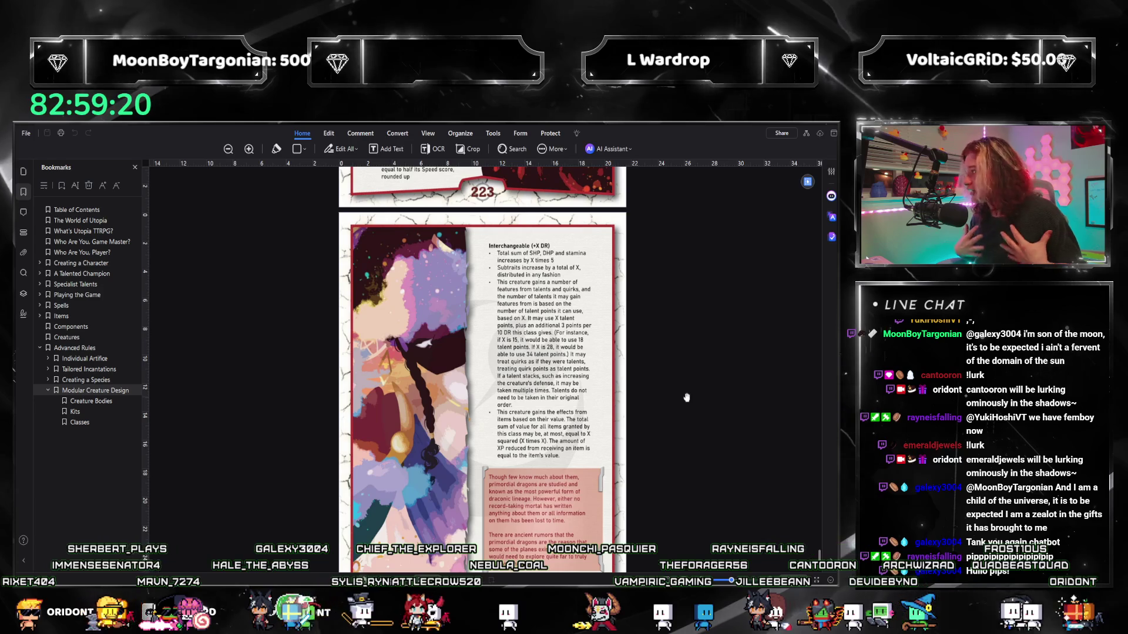
{"action": "scroll", "coordinate": [687, 398], "scroll_direction": "up", "scroll_amount": 3}
{"action": "scroll", "coordinate": [670, 370], "scroll_direction": "up", "scroll_amount": 3}
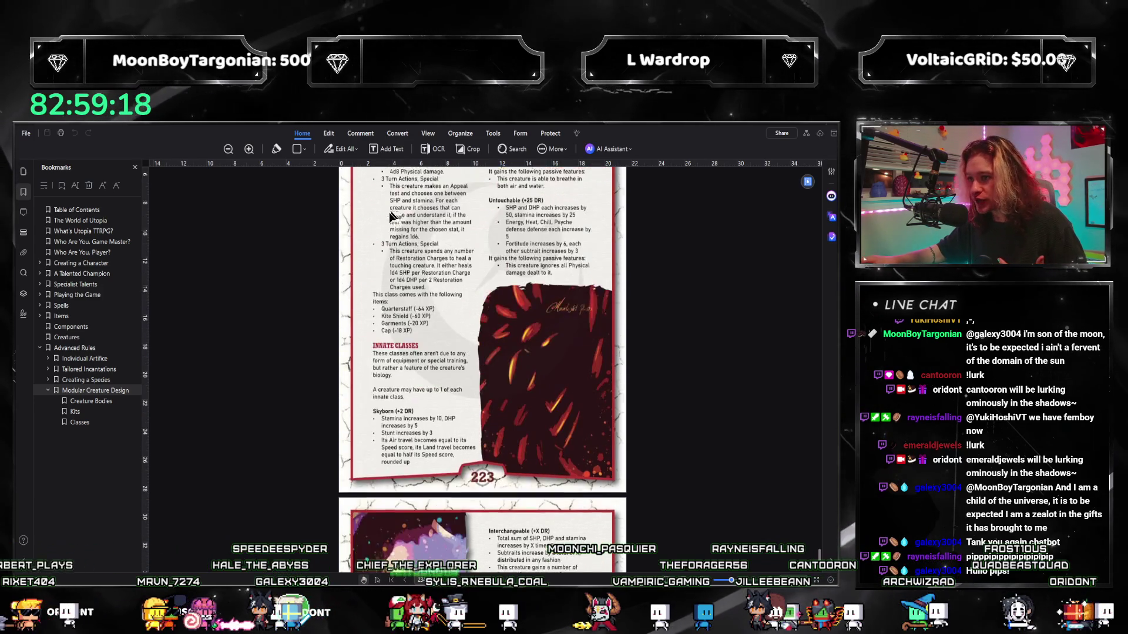
{"action": "scroll", "coordinate": [644, 313], "scroll_direction": "up", "scroll_amount": 3}
{"action": "scroll", "coordinate": [532, 396], "scroll_direction": "up", "scroll_amount": 3}
{"action": "scroll", "coordinate": [582, 363], "scroll_direction": "up", "scroll_amount": 1}
{"action": "scroll", "coordinate": [591, 379], "scroll_direction": "up", "scroll_amount": 2}
{"action": "scroll", "coordinate": [608, 400], "scroll_direction": "up", "scroll_amount": 1}
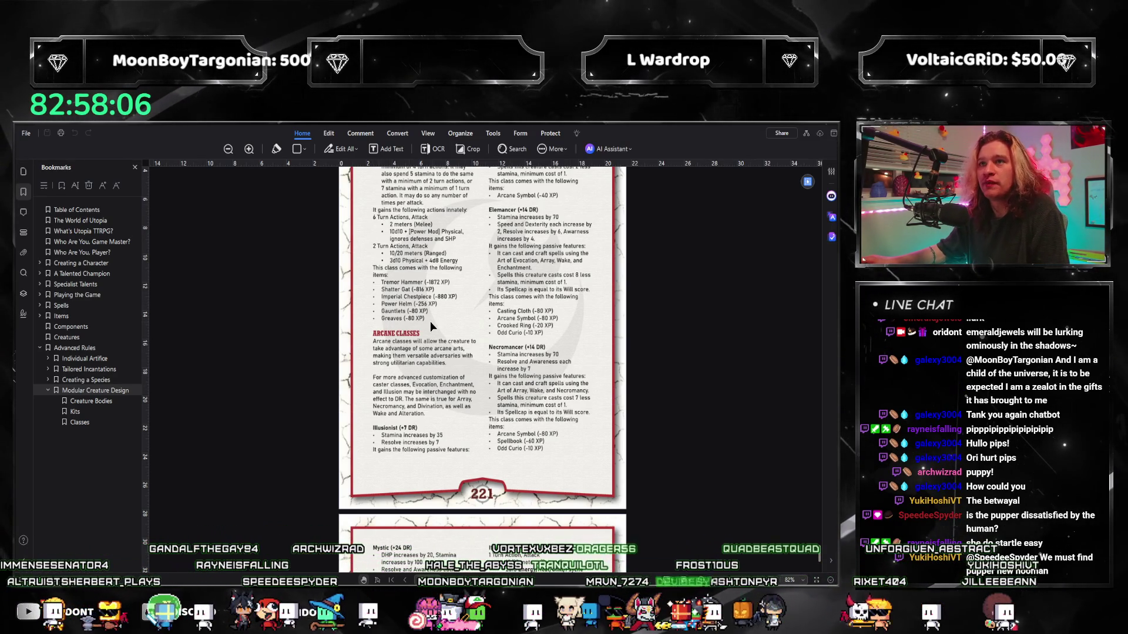
{"action": "scroll", "coordinate": [440, 332], "scroll_direction": "up", "scroll_amount": 2}
{"action": "scroll", "coordinate": [438, 303], "scroll_direction": "up", "scroll_amount": 1}
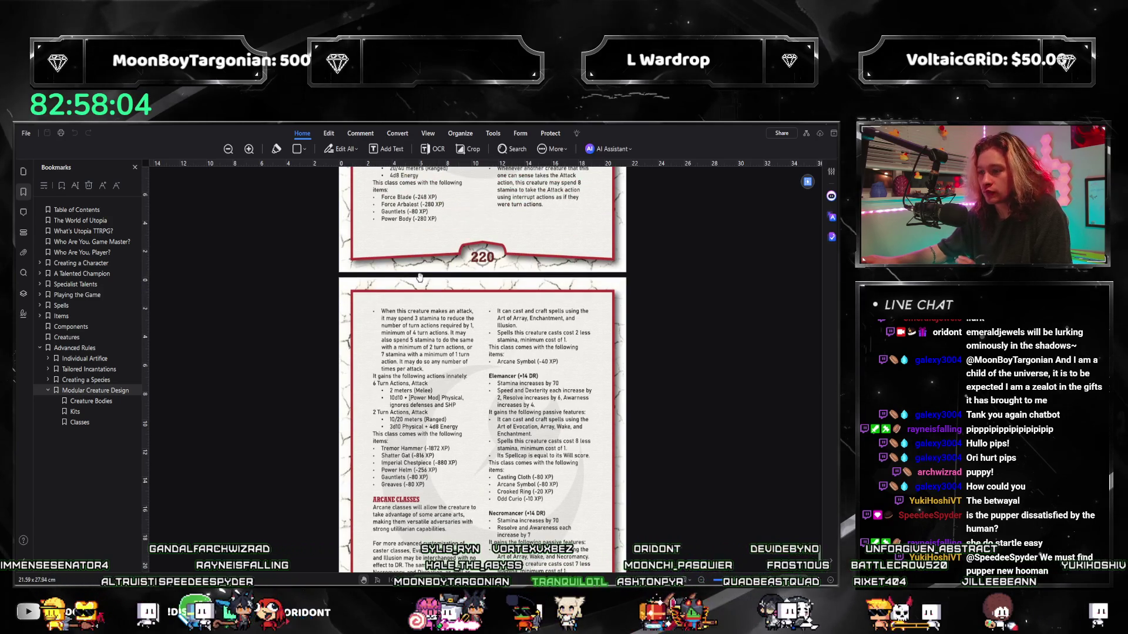
{"action": "scroll", "coordinate": [476, 335], "scroll_direction": "up", "scroll_amount": 2}
{"action": "scroll", "coordinate": [472, 341], "scroll_direction": "up", "scroll_amount": 1}
{"action": "scroll", "coordinate": [466, 346], "scroll_direction": "up", "scroll_amount": 4}
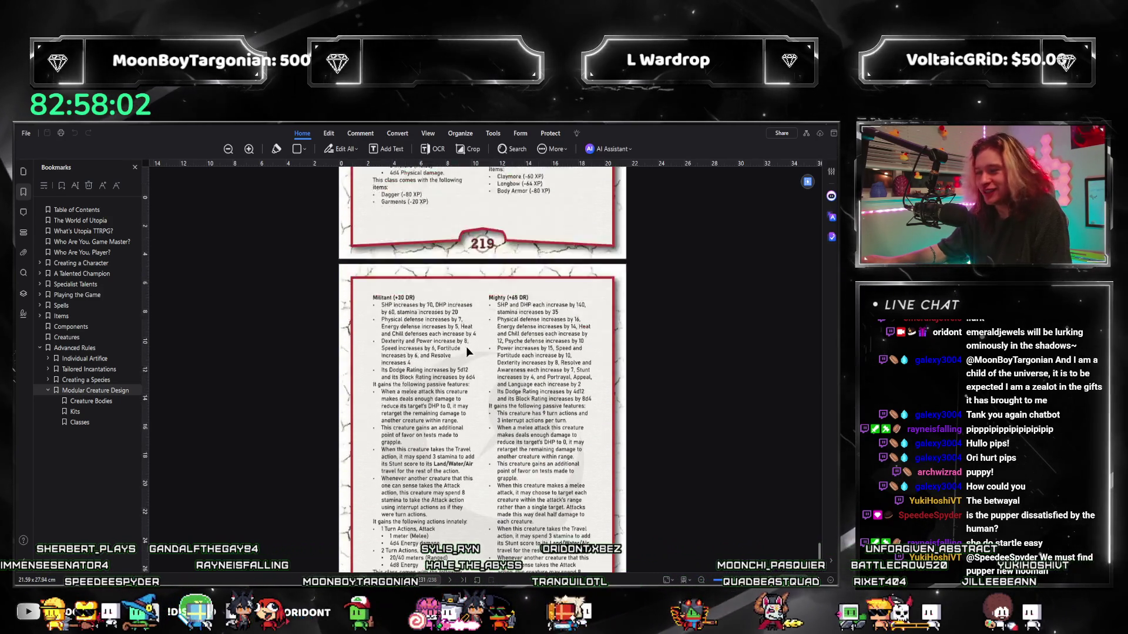
{"action": "scroll", "coordinate": [466, 352], "scroll_direction": "up", "scroll_amount": 4}
{"action": "scroll", "coordinate": [466, 352], "scroll_direction": "up", "scroll_amount": 3}
{"action": "scroll", "coordinate": [481, 371], "scroll_direction": "up", "scroll_amount": 5}
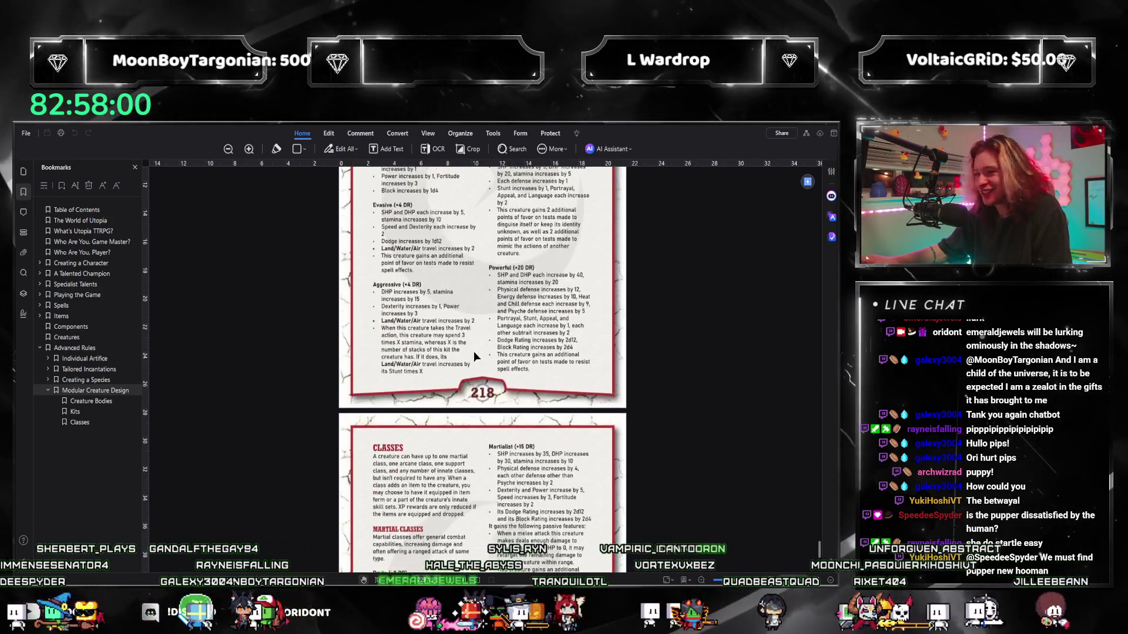
{"action": "scroll", "coordinate": [473, 352], "scroll_direction": "up", "scroll_amount": 4}
Adjust the PDF zoom to read the Martial Classes around page 219
{"action": "left_click", "coordinate": [251, 148]}
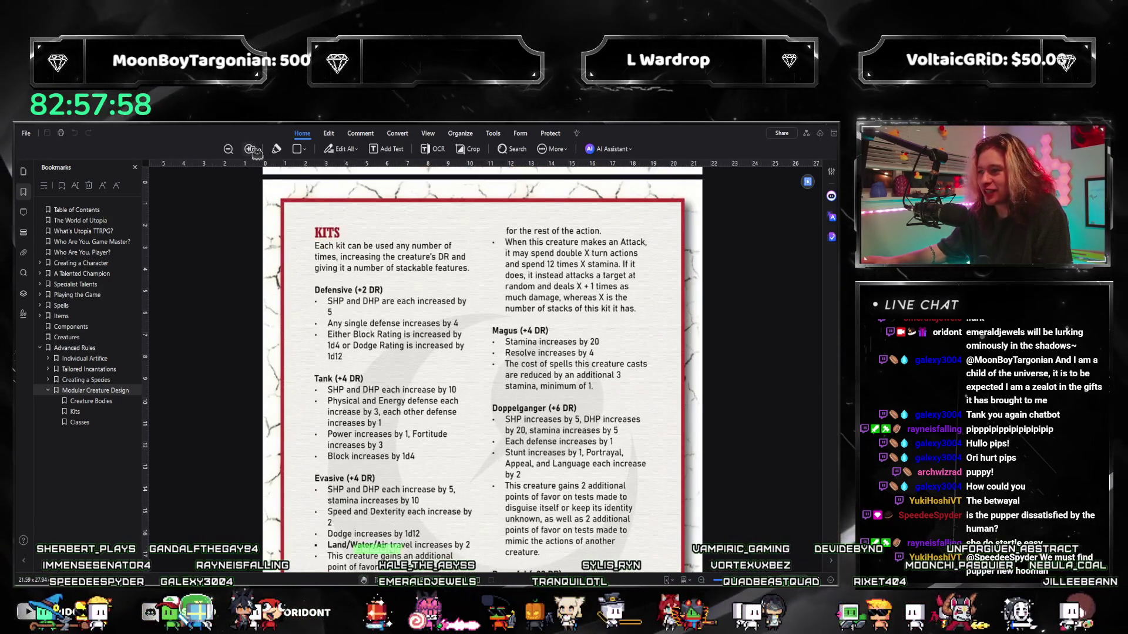
{"action": "left_click", "coordinate": [252, 149]}
{"action": "scroll", "coordinate": [392, 286], "scroll_direction": "up", "scroll_amount": 3}
{"action": "scroll", "coordinate": [392, 286], "scroll_direction": "up", "scroll_amount": 4}
{"action": "scroll", "coordinate": [392, 286], "scroll_direction": "up", "scroll_amount": 4}
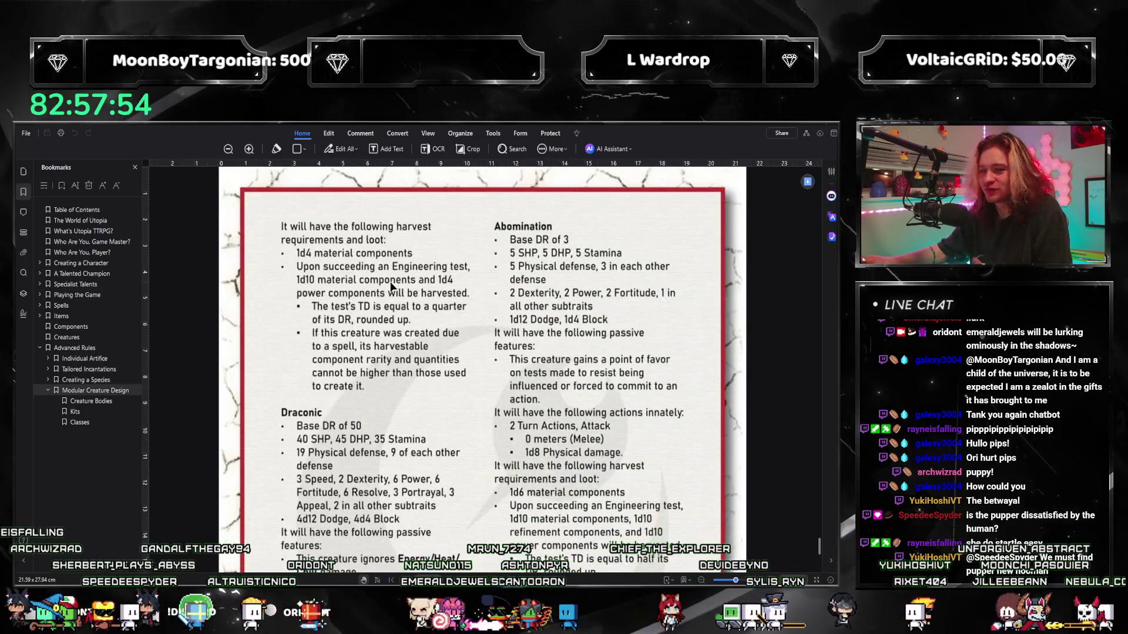
{"action": "scroll", "coordinate": [393, 287], "scroll_direction": "up", "scroll_amount": 4}
{"action": "scroll", "coordinate": [392, 286], "scroll_direction": "up", "scroll_amount": 3}
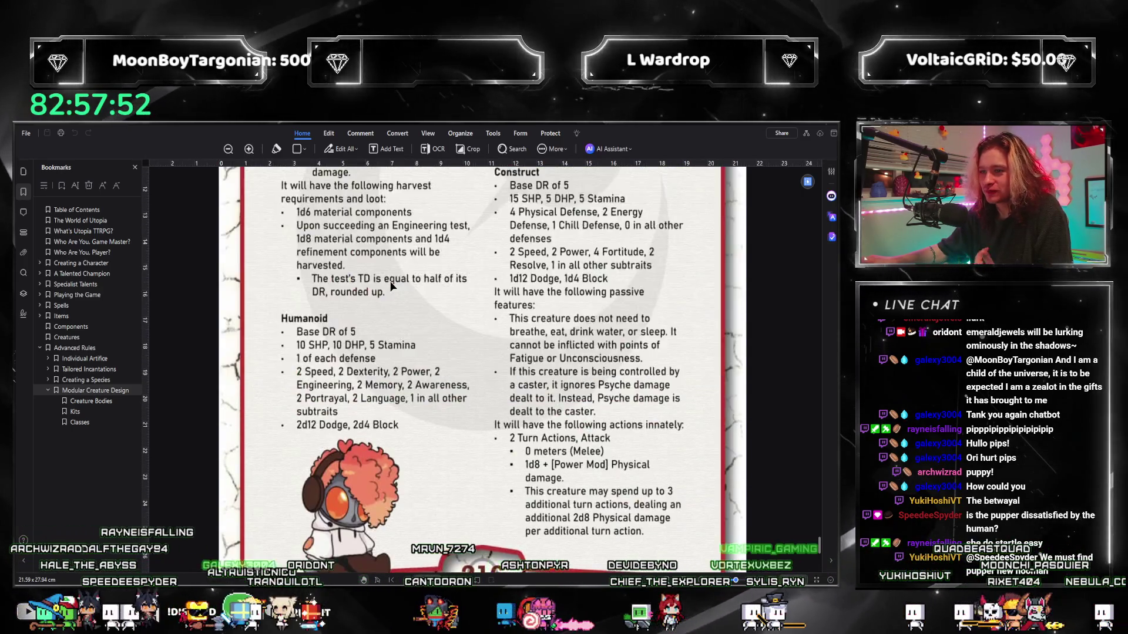
{"action": "scroll", "coordinate": [391, 275], "scroll_direction": "up", "scroll_amount": 3}
{"action": "scroll", "coordinate": [391, 275], "scroll_direction": "up", "scroll_amount": 4}
{"action": "scroll", "coordinate": [393, 256], "scroll_direction": "up", "scroll_amount": 4}
{"action": "scroll", "coordinate": [393, 251], "scroll_direction": "up", "scroll_amount": 3}
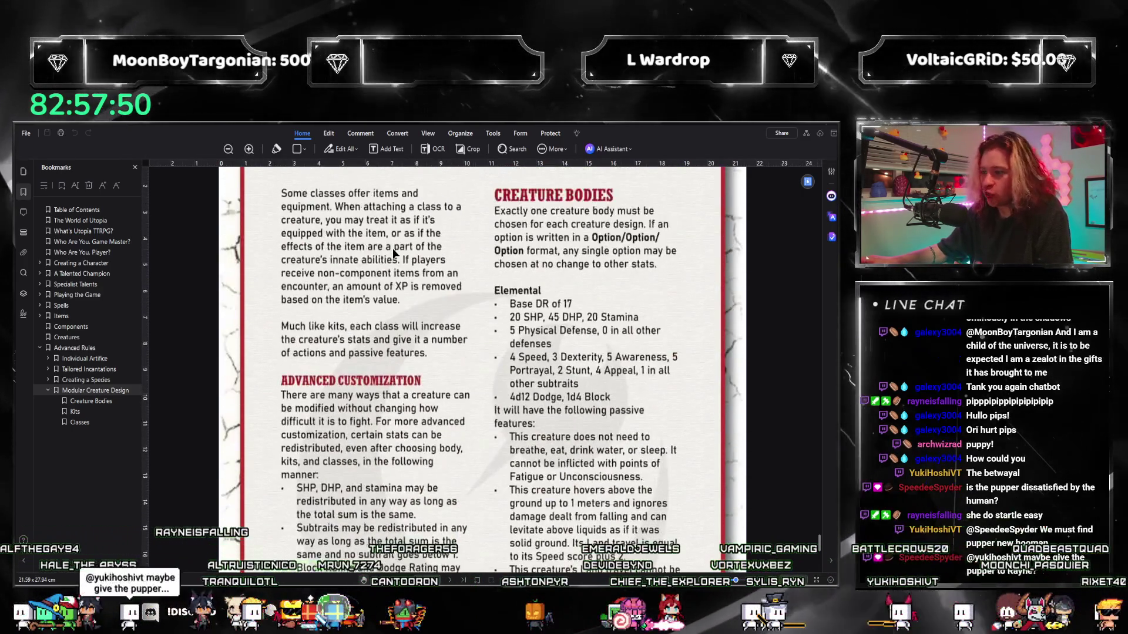
{"action": "scroll", "coordinate": [392, 248], "scroll_direction": "down", "scroll_amount": 3}
{"action": "scroll", "coordinate": [392, 248], "scroll_direction": "down", "scroll_amount": 2}
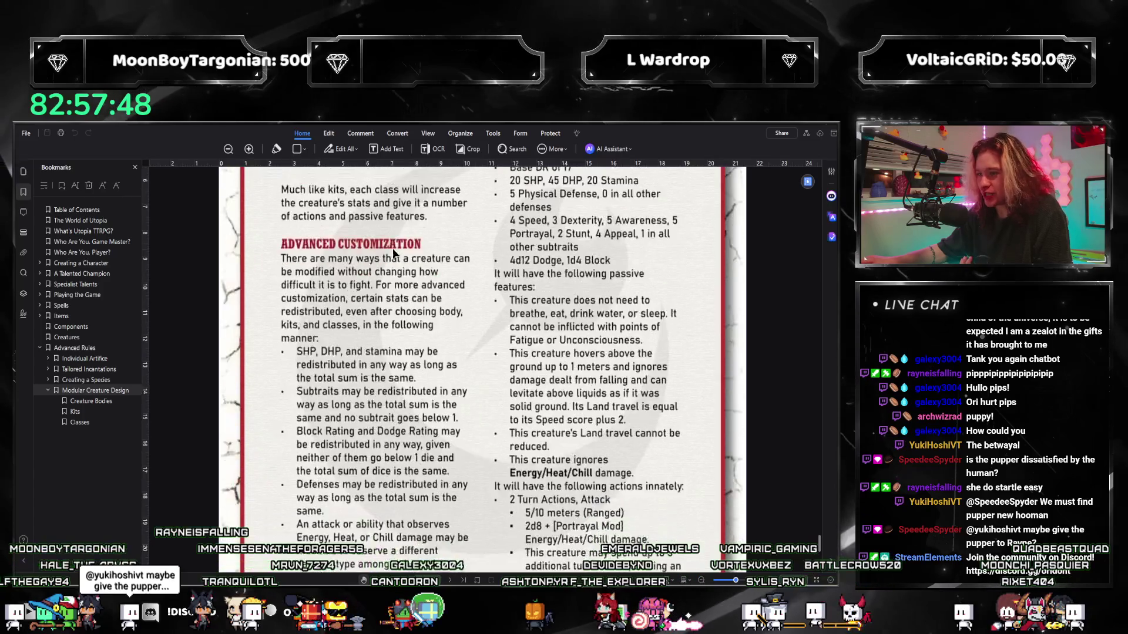
{"action": "scroll", "coordinate": [382, 232], "scroll_direction": "down", "scroll_amount": 5}
{"action": "scroll", "coordinate": [382, 233], "scroll_direction": "down", "scroll_amount": 5}
{"action": "scroll", "coordinate": [382, 233], "scroll_direction": "down", "scroll_amount": 3}
{"action": "scroll", "coordinate": [370, 257], "scroll_direction": "down", "scroll_amount": 4}
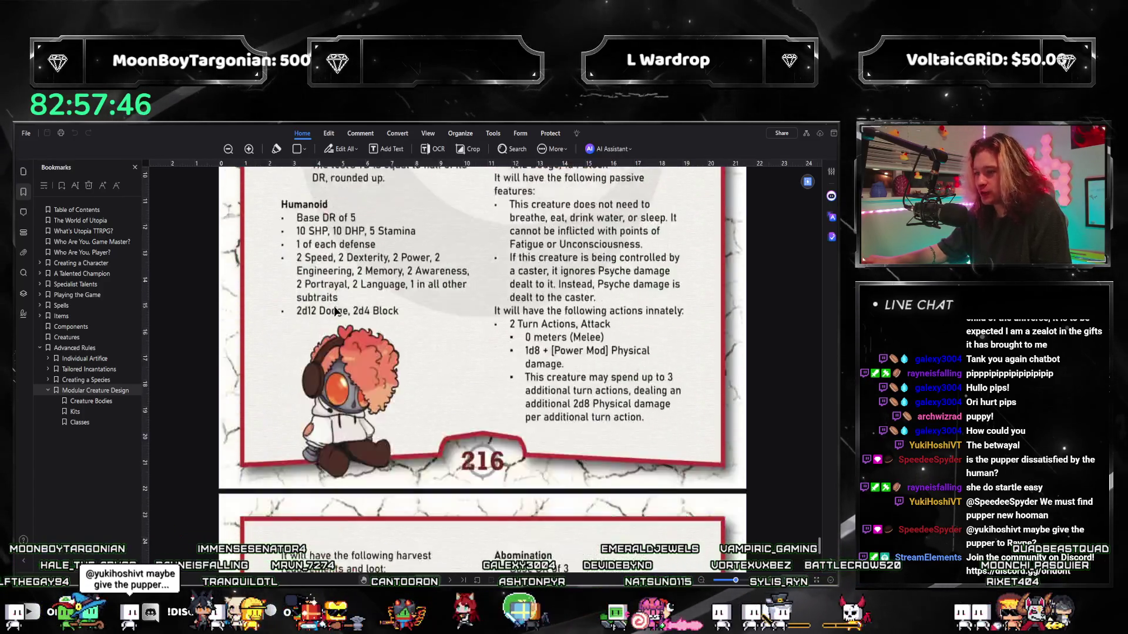
{"action": "scroll", "coordinate": [334, 310], "scroll_direction": "down", "scroll_amount": 4}
{"action": "scroll", "coordinate": [334, 310], "scroll_direction": "down", "scroll_amount": 2}
{"action": "scroll", "coordinate": [330, 326], "scroll_direction": "down", "scroll_amount": 4}
{"action": "scroll", "coordinate": [325, 352], "scroll_direction": "down", "scroll_amount": 5}
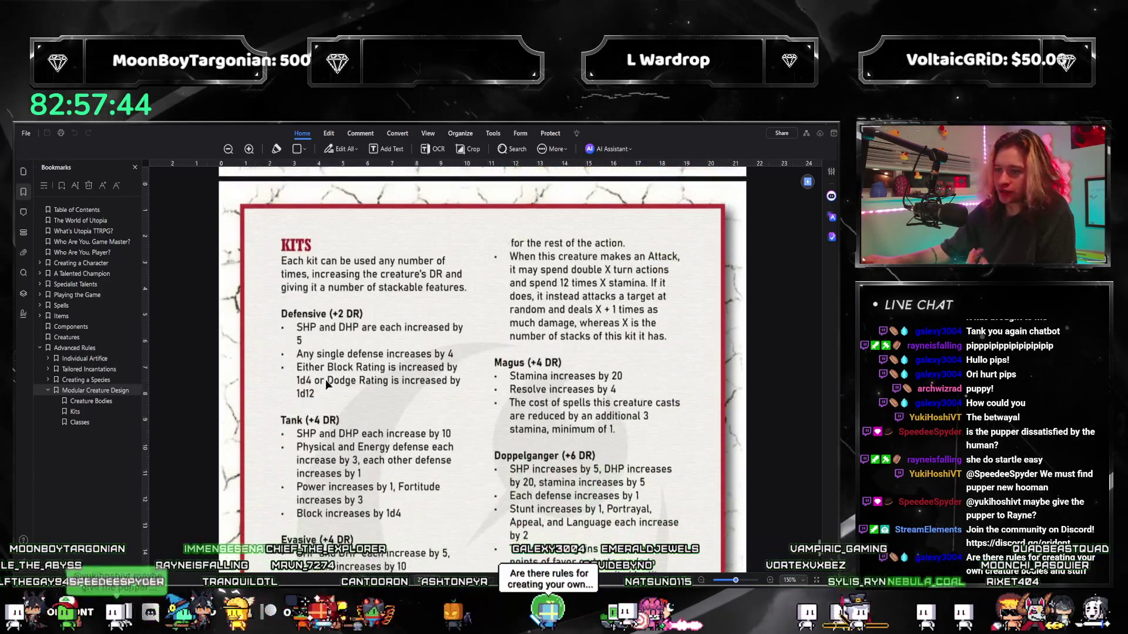
{"action": "scroll", "coordinate": [318, 380], "scroll_direction": "down", "scroll_amount": 4}
{"action": "scroll", "coordinate": [317, 380], "scroll_direction": "down", "scroll_amount": 5}
{"action": "scroll", "coordinate": [316, 381], "scroll_direction": "down", "scroll_amount": 3}
{"action": "scroll", "coordinate": [320, 344], "scroll_direction": "up", "scroll_amount": 2}
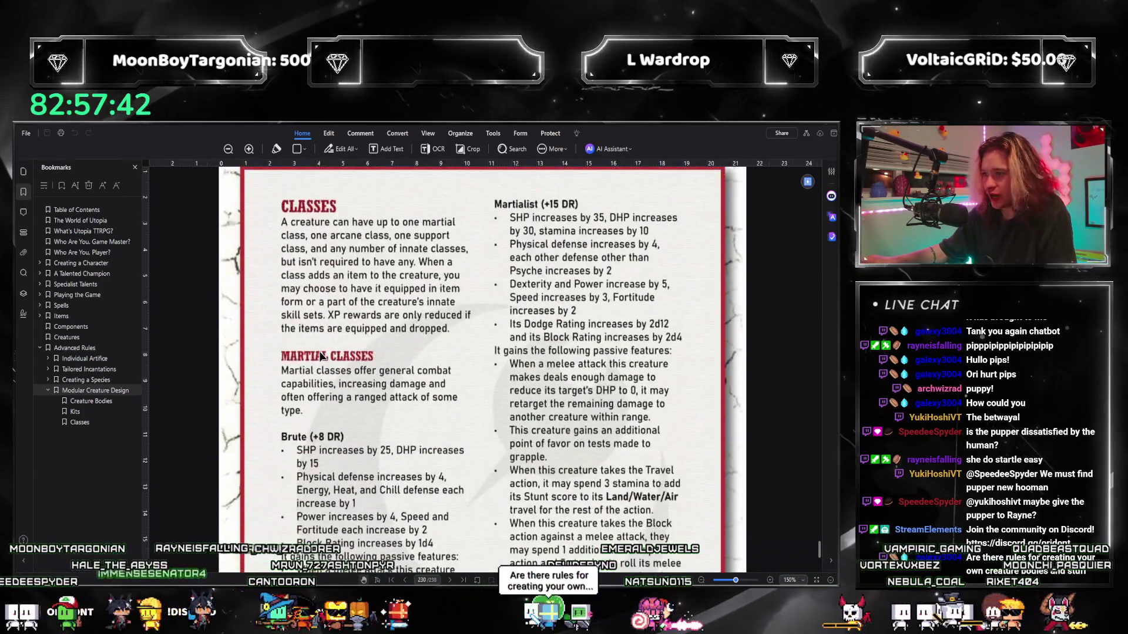
{"action": "scroll", "coordinate": [320, 326], "scroll_direction": "down", "scroll_amount": 3}
{"action": "scroll", "coordinate": [311, 311], "scroll_direction": "down", "scroll_amount": 3}
{"action": "scroll", "coordinate": [310, 300], "scroll_direction": "down", "scroll_amount": 3}
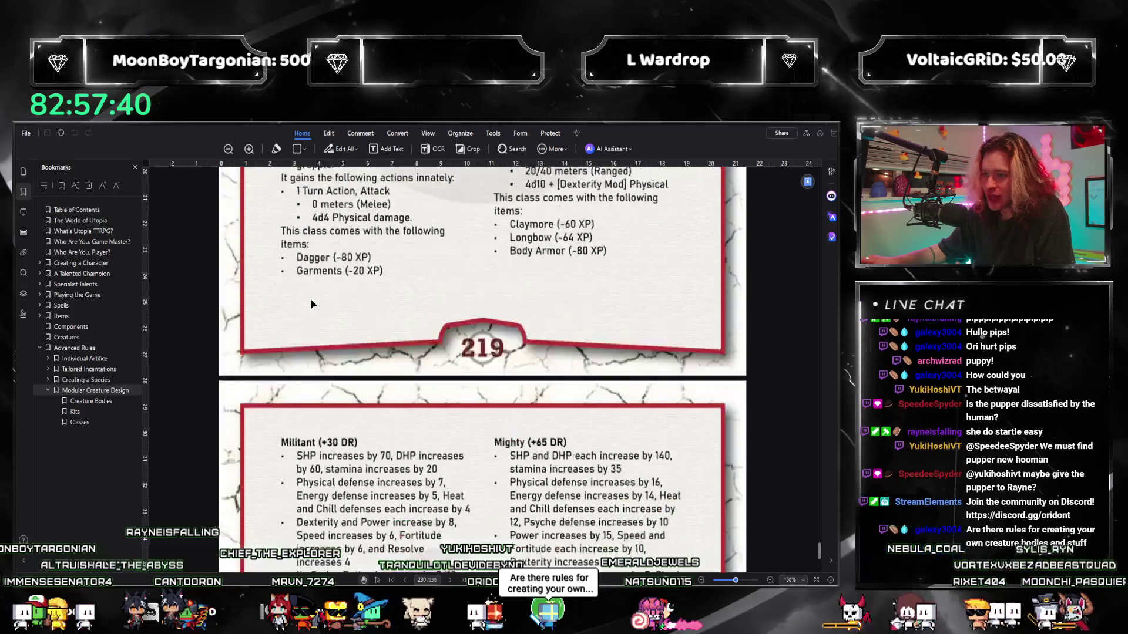
{"action": "scroll", "coordinate": [311, 299], "scroll_direction": "down", "scroll_amount": 3}
{"action": "scroll", "coordinate": [311, 300], "scroll_direction": "down", "scroll_amount": 3}
{"action": "scroll", "coordinate": [310, 300], "scroll_direction": "up", "scroll_amount": 2}
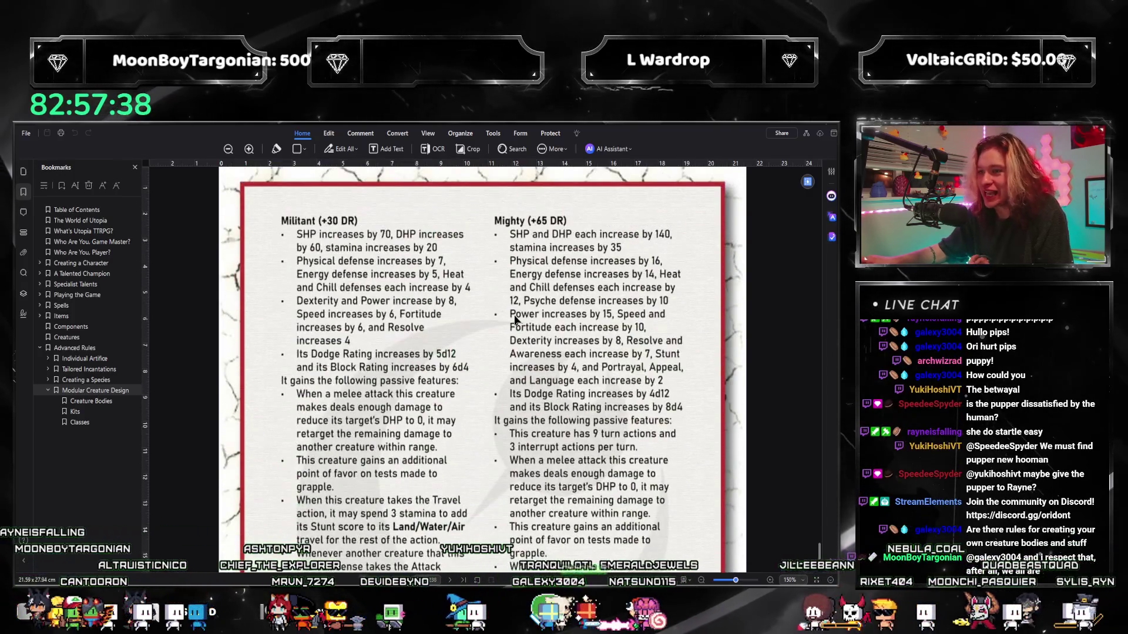
{"action": "scroll", "coordinate": [529, 397], "scroll_direction": "up", "scroll_amount": 3}
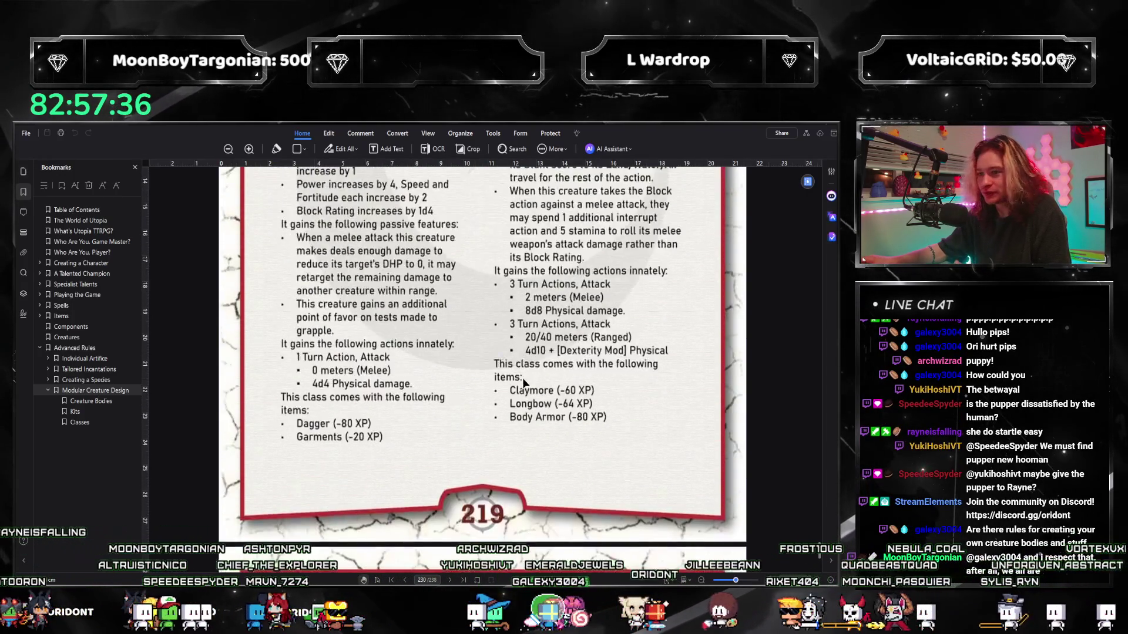
{"action": "scroll", "coordinate": [459, 344], "scroll_direction": "up", "scroll_amount": 3}
{"action": "scroll", "coordinate": [396, 304], "scroll_direction": "up", "scroll_amount": 2}
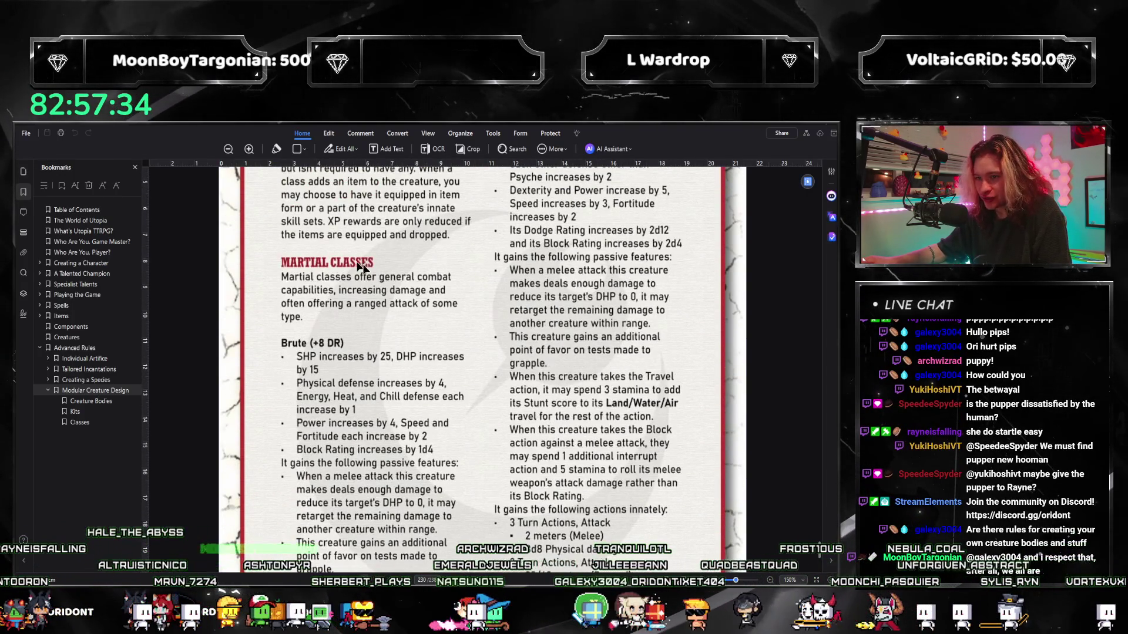
{"action": "scroll", "coordinate": [352, 326], "scroll_direction": "down", "scroll_amount": 1}
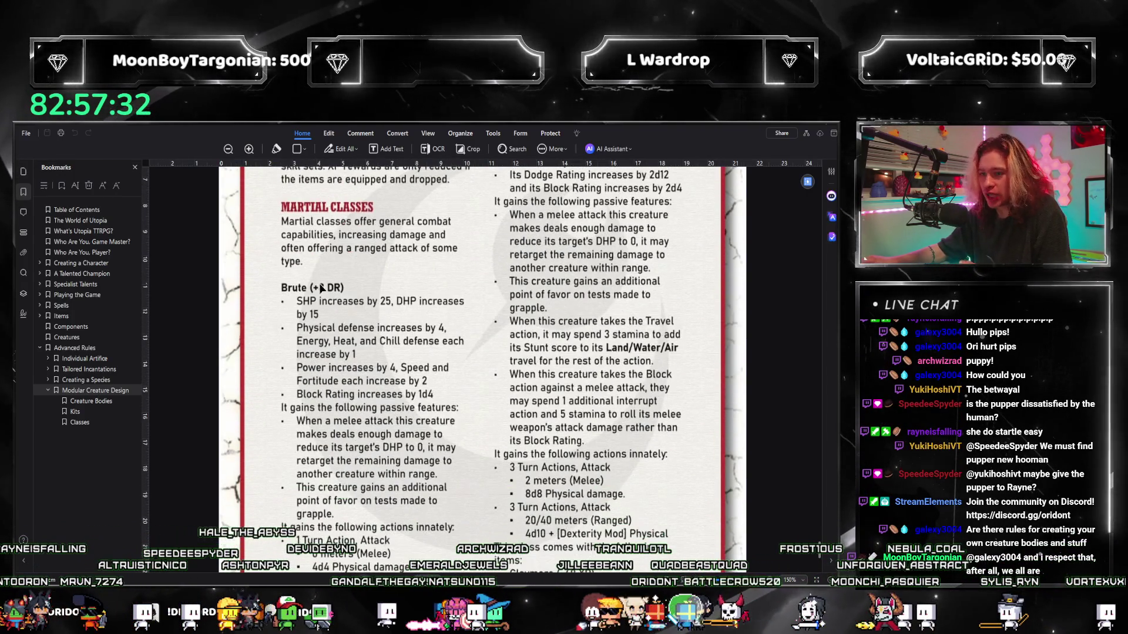
{"action": "scroll", "coordinate": [467, 424], "scroll_direction": "down", "scroll_amount": 2}
{"action": "scroll", "coordinate": [462, 370], "scroll_direction": "down", "scroll_amount": 5}
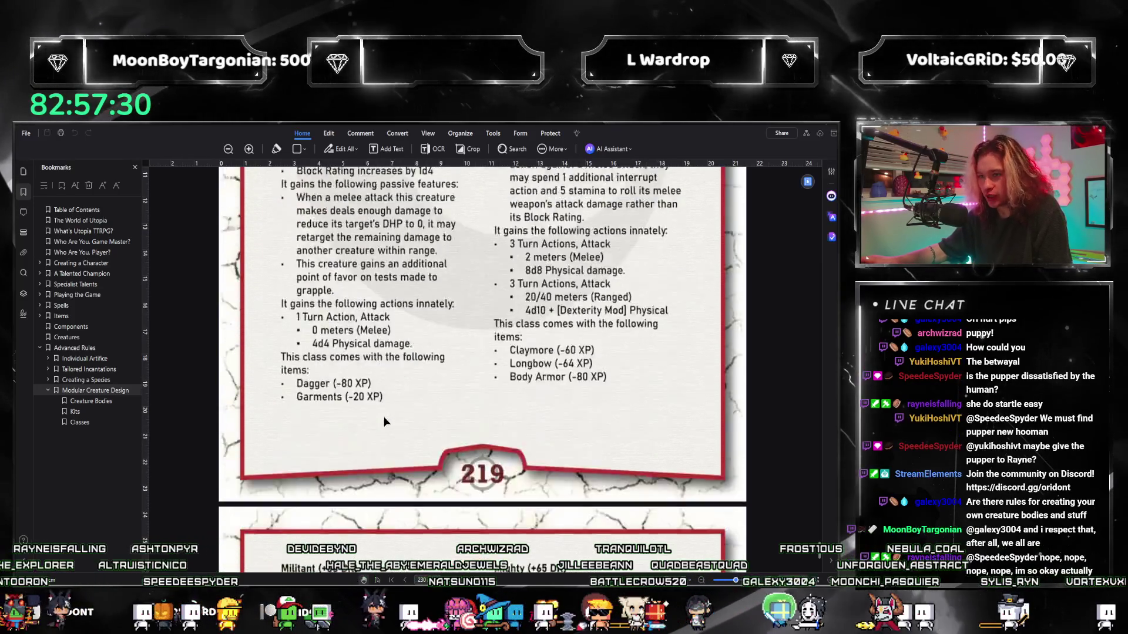
{"action": "scroll", "coordinate": [456, 317], "scroll_direction": "down", "scroll_amount": 3}
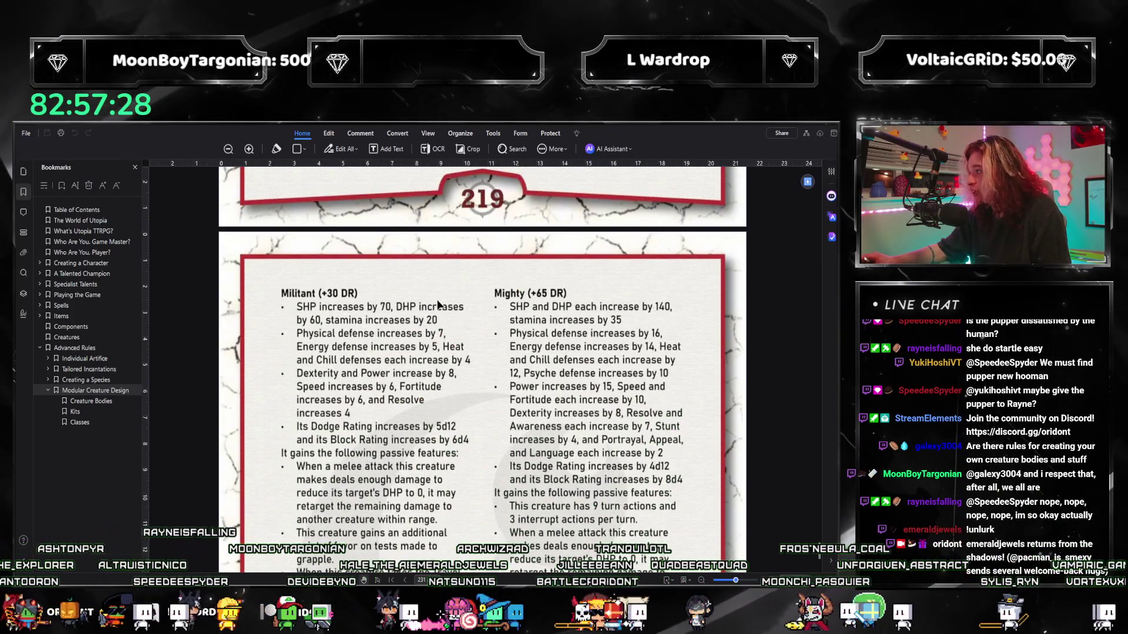
{"action": "scroll", "coordinate": [623, 408], "scroll_direction": "up", "scroll_amount": 1}
{"action": "scroll", "coordinate": [529, 352], "scroll_direction": "up", "scroll_amount": 4}
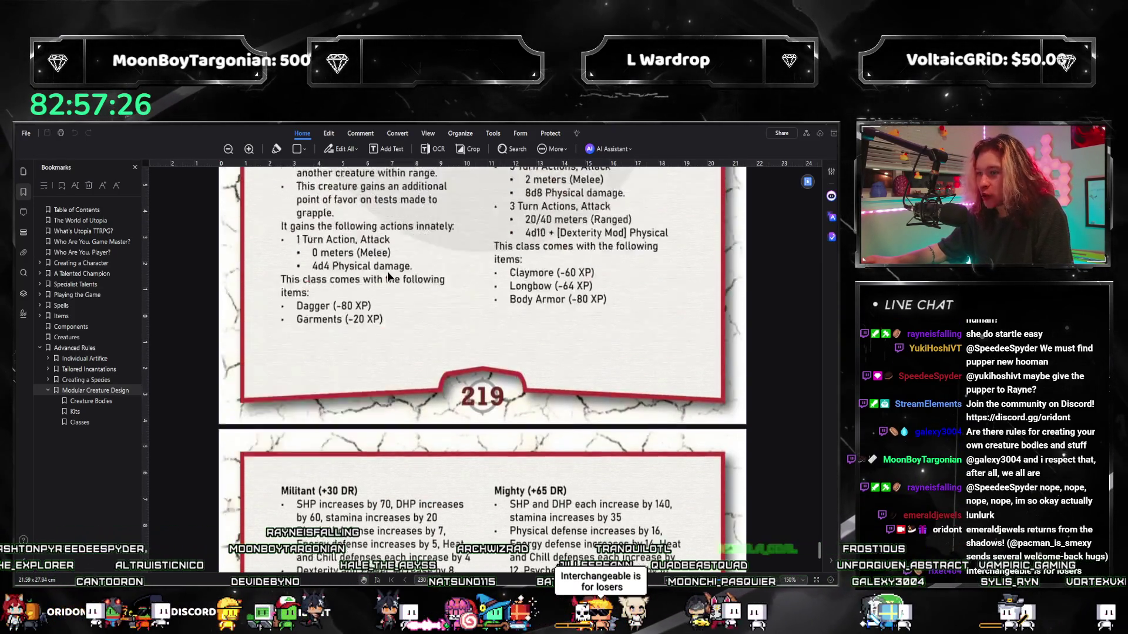
{"action": "scroll", "coordinate": [397, 282], "scroll_direction": "up", "scroll_amount": 3}
{"action": "scroll", "coordinate": [321, 247], "scroll_direction": "up", "scroll_amount": 1}
{"action": "scroll", "coordinate": [352, 256], "scroll_direction": "down", "scroll_amount": 4}
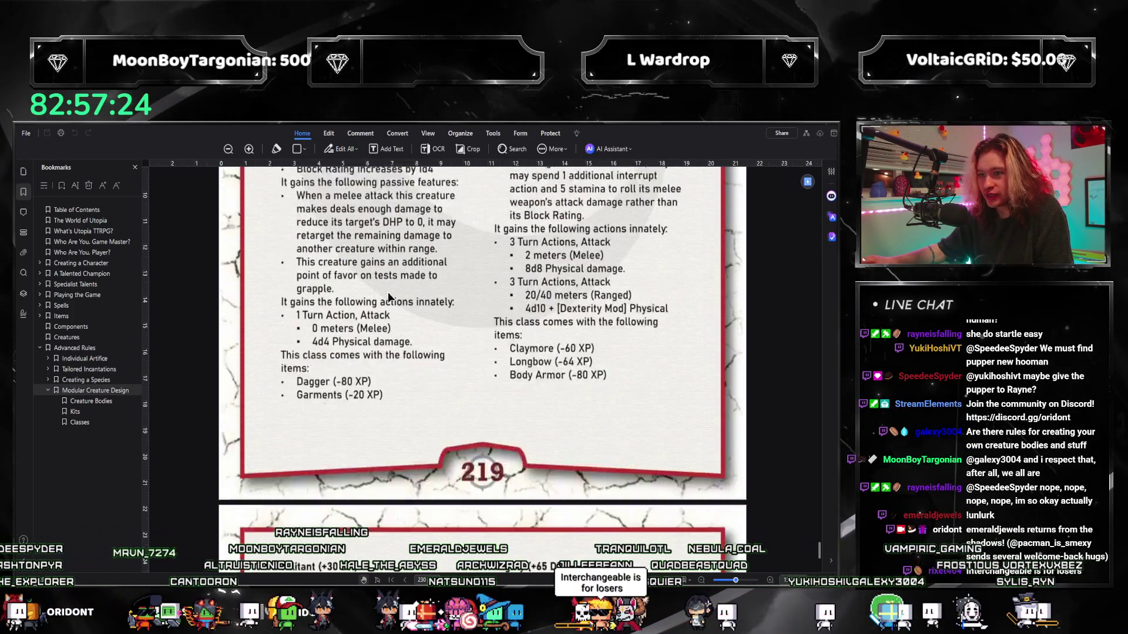
{"action": "scroll", "coordinate": [440, 308], "scroll_direction": "down", "scroll_amount": 1}
{"action": "scroll", "coordinate": [511, 326], "scroll_direction": "down", "scroll_amount": 2}
{"action": "scroll", "coordinate": [564, 340], "scroll_direction": "down", "scroll_amount": 2}
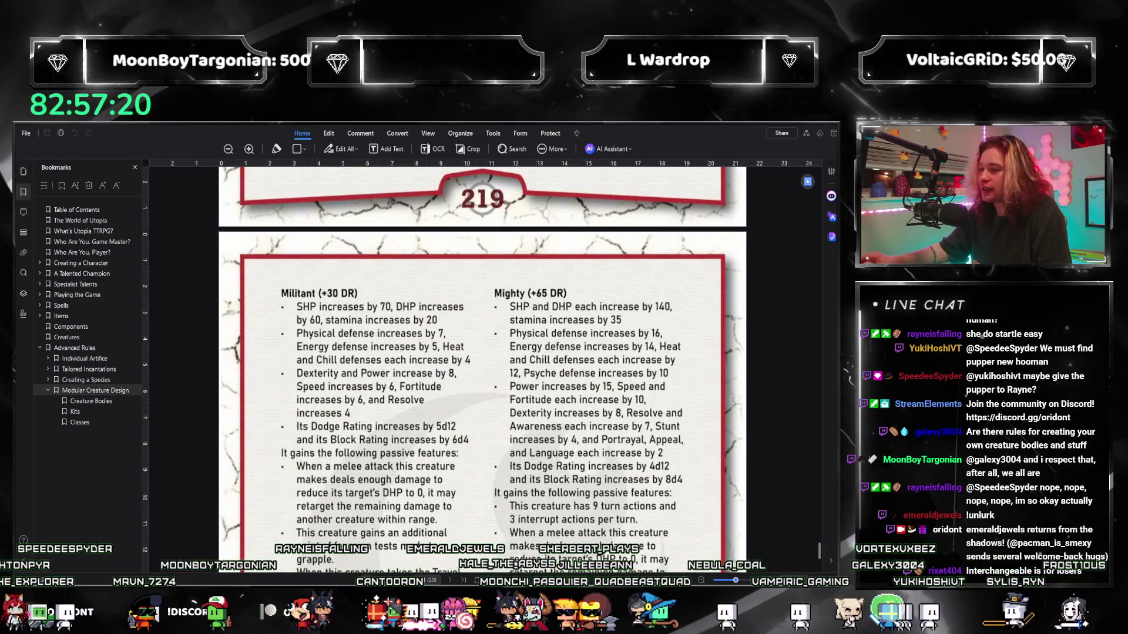
{"action": "scroll", "coordinate": [529, 286], "scroll_direction": "up", "scroll_amount": 1}
{"action": "scroll", "coordinate": [359, 246], "scroll_direction": "up", "scroll_amount": 5}
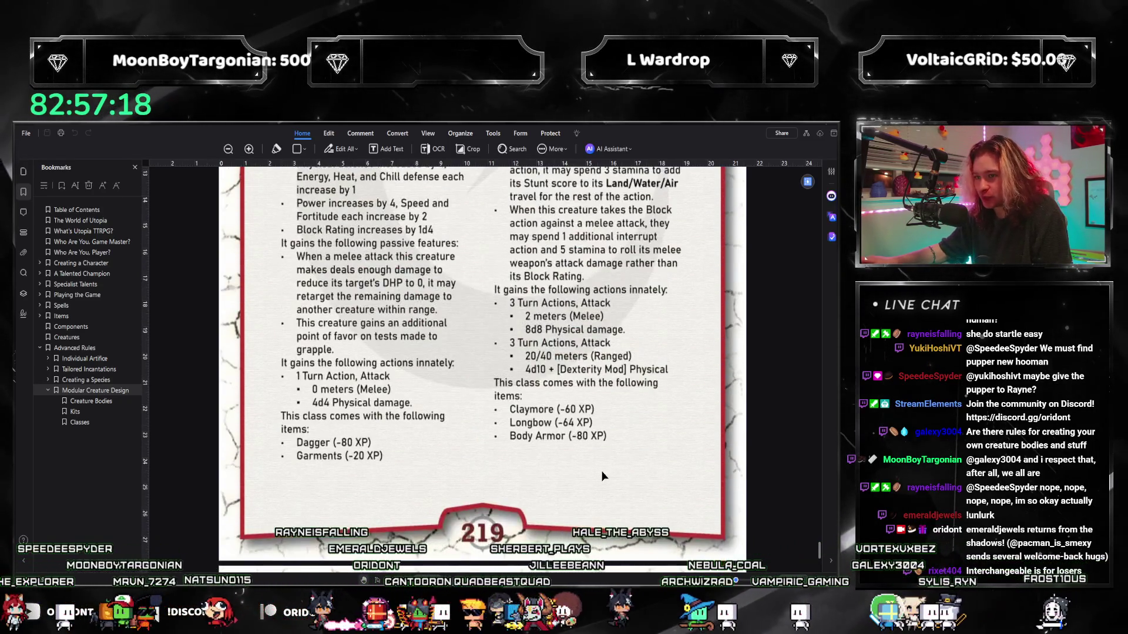
{"action": "scroll", "coordinate": [602, 477], "scroll_direction": "down", "scroll_amount": 3}
{"action": "scroll", "coordinate": [441, 353], "scroll_direction": "down", "scroll_amount": 2}
{"action": "left_click", "coordinate": [228, 150]}
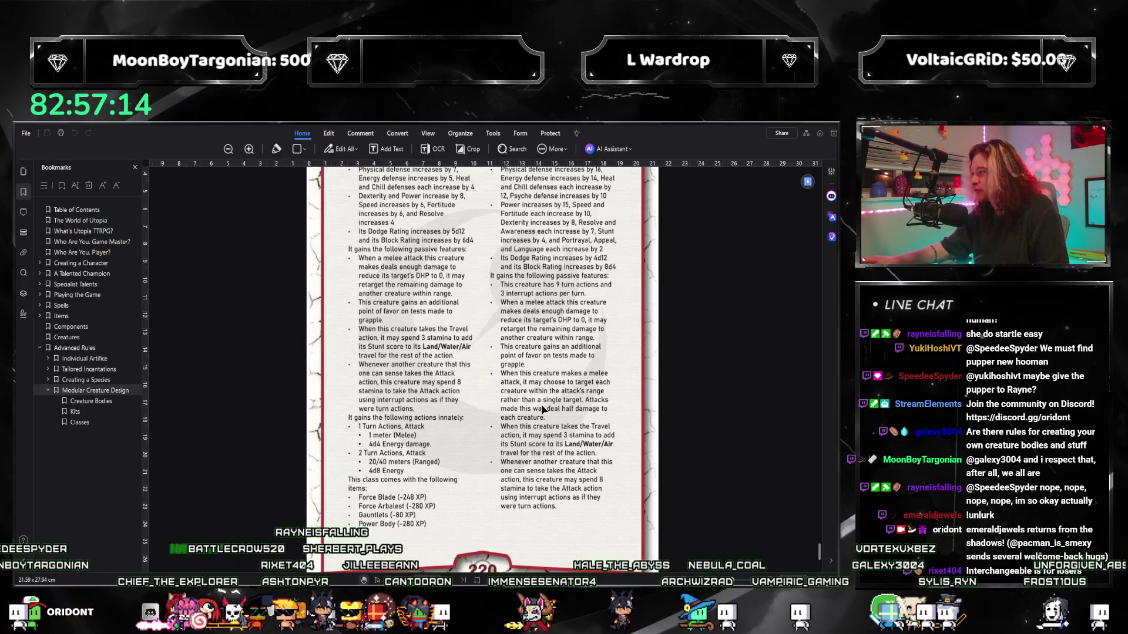
{"action": "scroll", "coordinate": [535, 426], "scroll_direction": "up", "scroll_amount": 2}
{"action": "scroll", "coordinate": [458, 353], "scroll_direction": "up", "scroll_amount": 4}
{"action": "scroll", "coordinate": [391, 268], "scroll_direction": "up", "scroll_amount": 4}
{"action": "scroll", "coordinate": [427, 456], "scroll_direction": "down", "scroll_amount": 3}
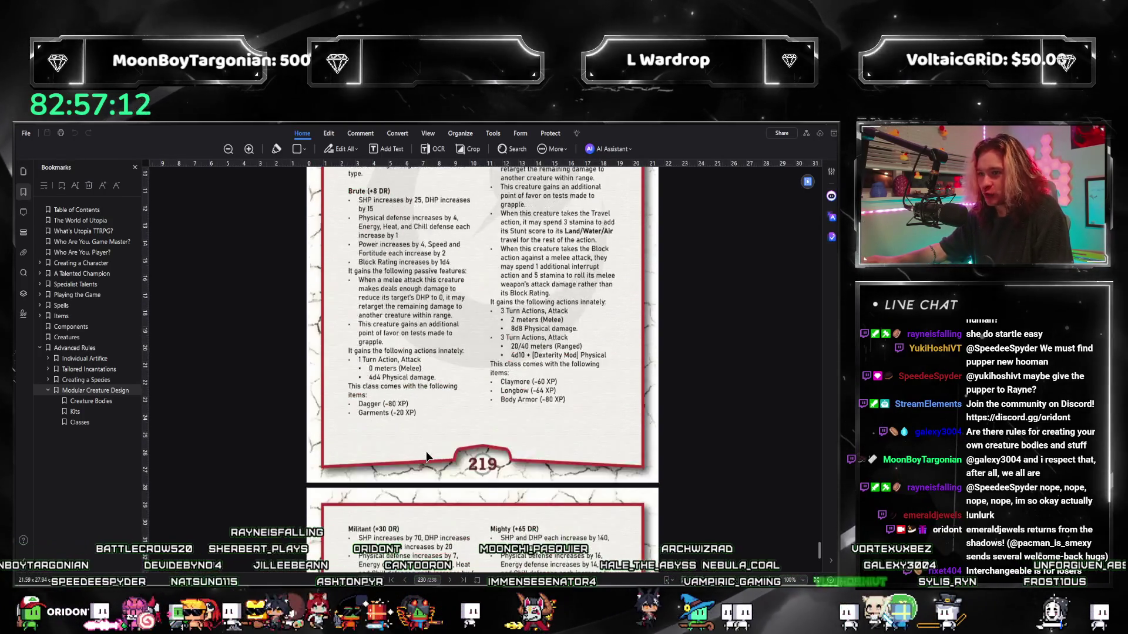
{"action": "scroll", "coordinate": [428, 456], "scroll_direction": "down", "scroll_amount": 1}
{"action": "scroll", "coordinate": [580, 475], "scroll_direction": "down", "scroll_amount": 2}
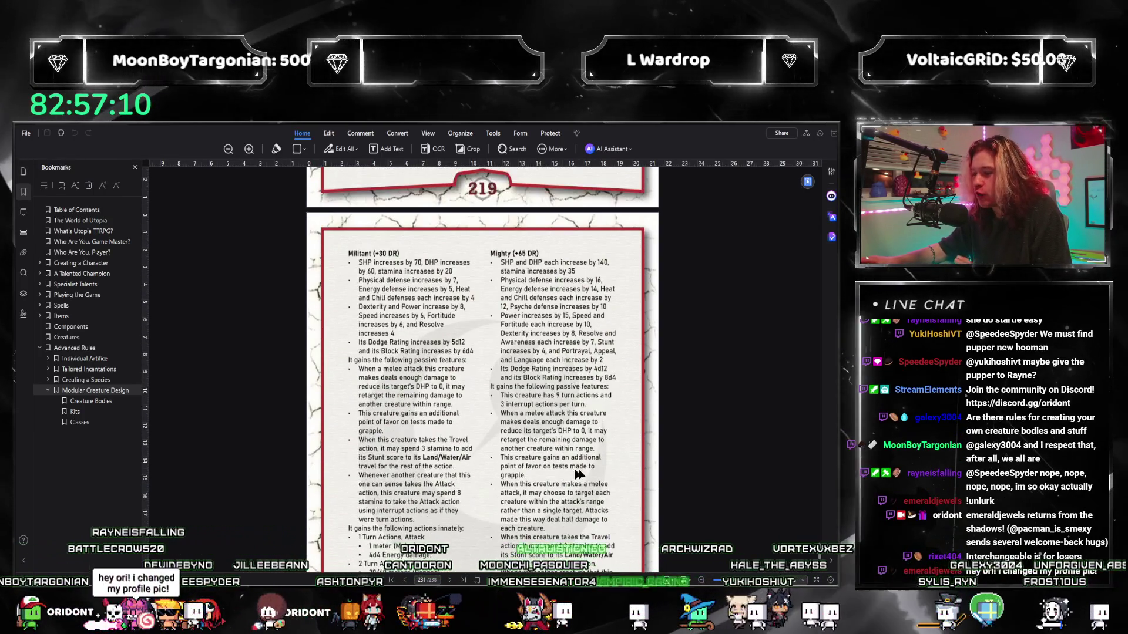
{"action": "scroll", "coordinate": [476, 485], "scroll_direction": "down", "scroll_amount": 1}
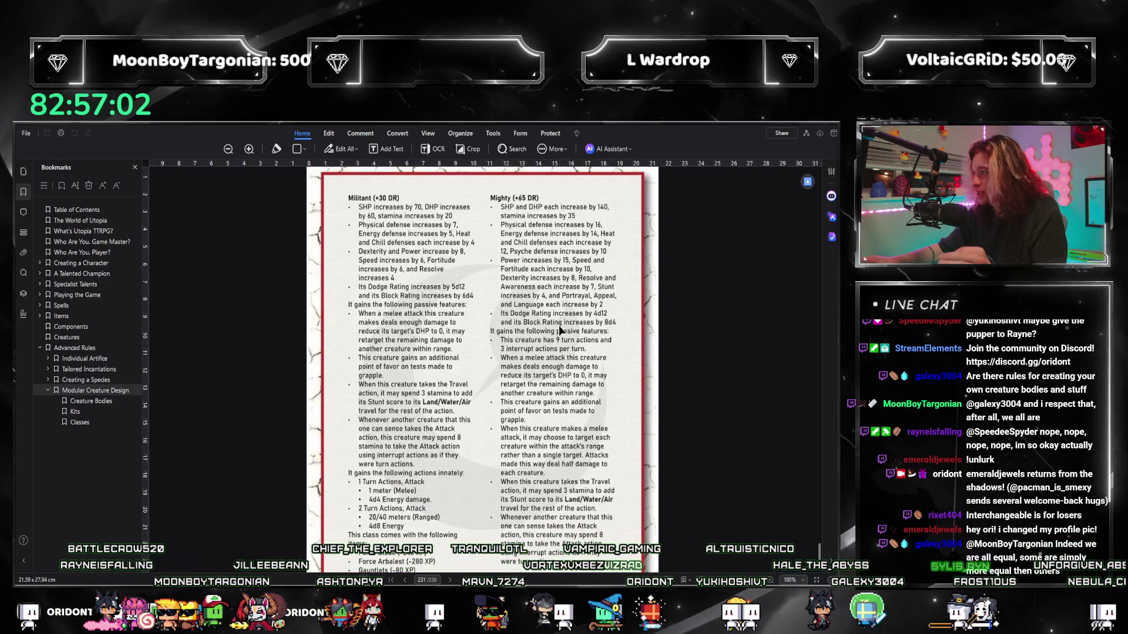
{"action": "scroll", "coordinate": [541, 340], "scroll_direction": "up", "scroll_amount": 5}
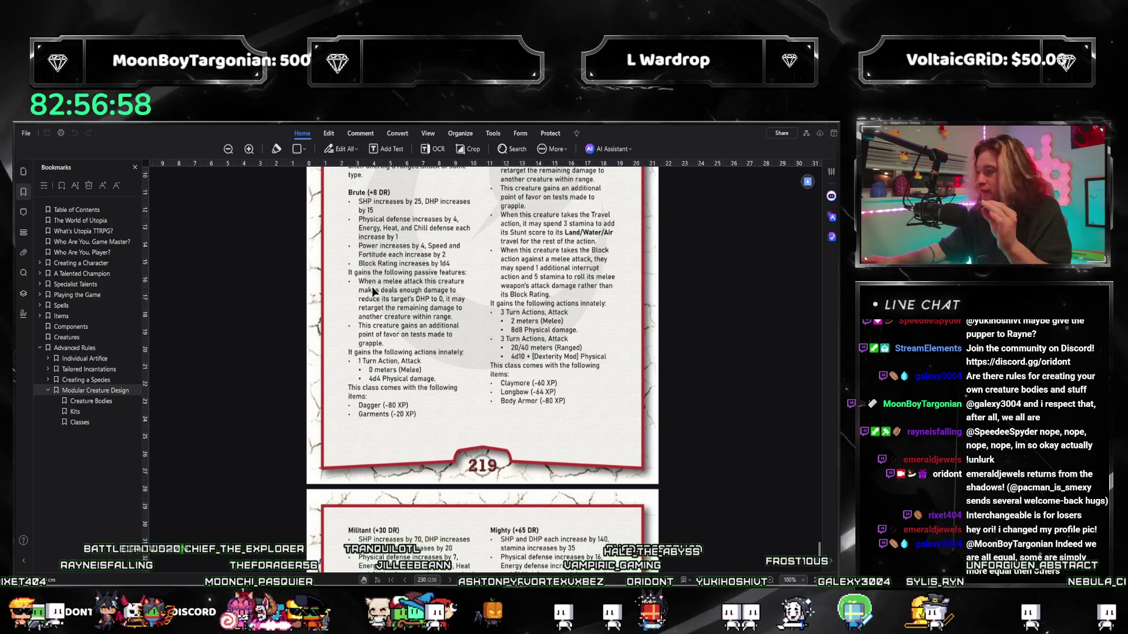
{"action": "scroll", "coordinate": [374, 215], "scroll_direction": "down", "scroll_amount": 3}
{"action": "key", "text": "super"}
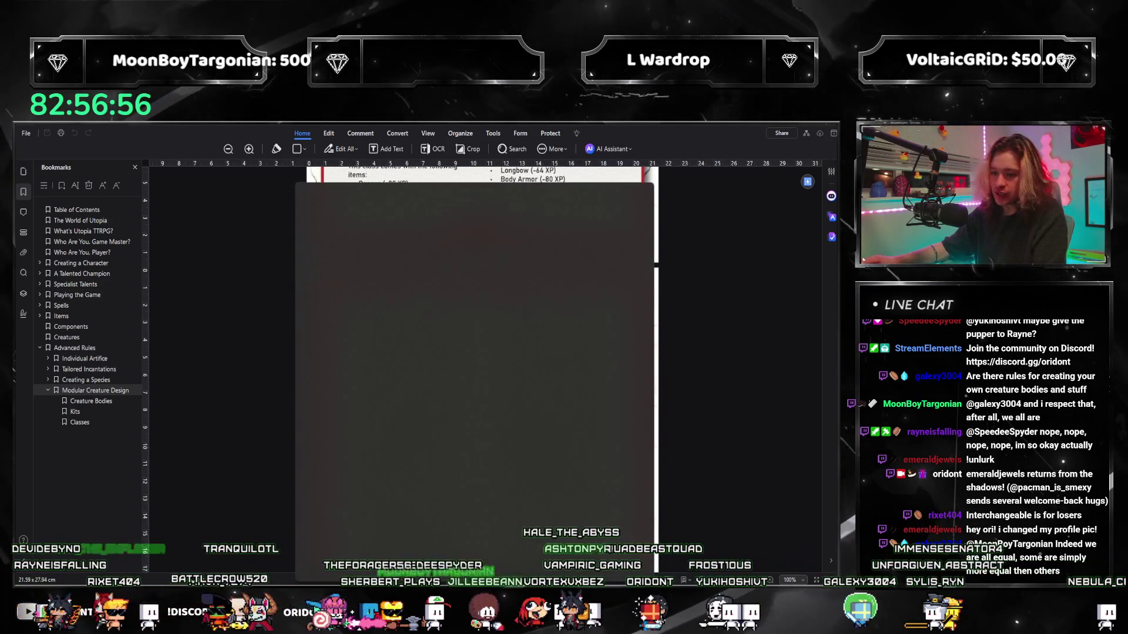
{"action": "type", "text": "calc"}
Work out 65 × 65 ÷ 64 = 66.015625 in Calculator, then close it
{"action": "key", "text": "Return"}
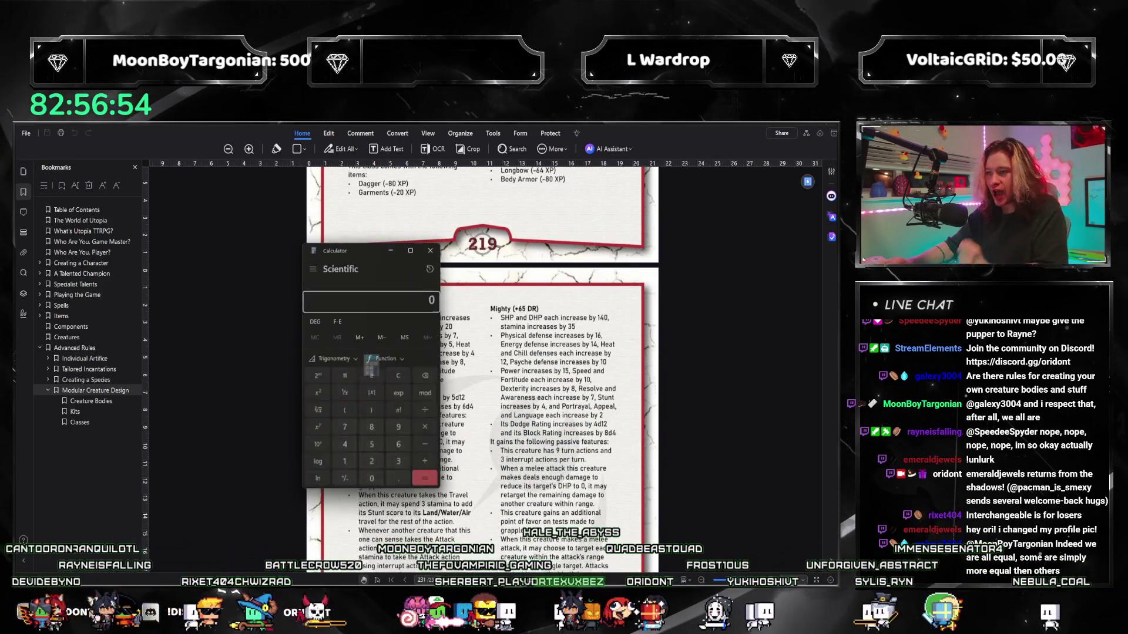
{"action": "type", "text": "65"}
{"action": "key", "text": "Return"}
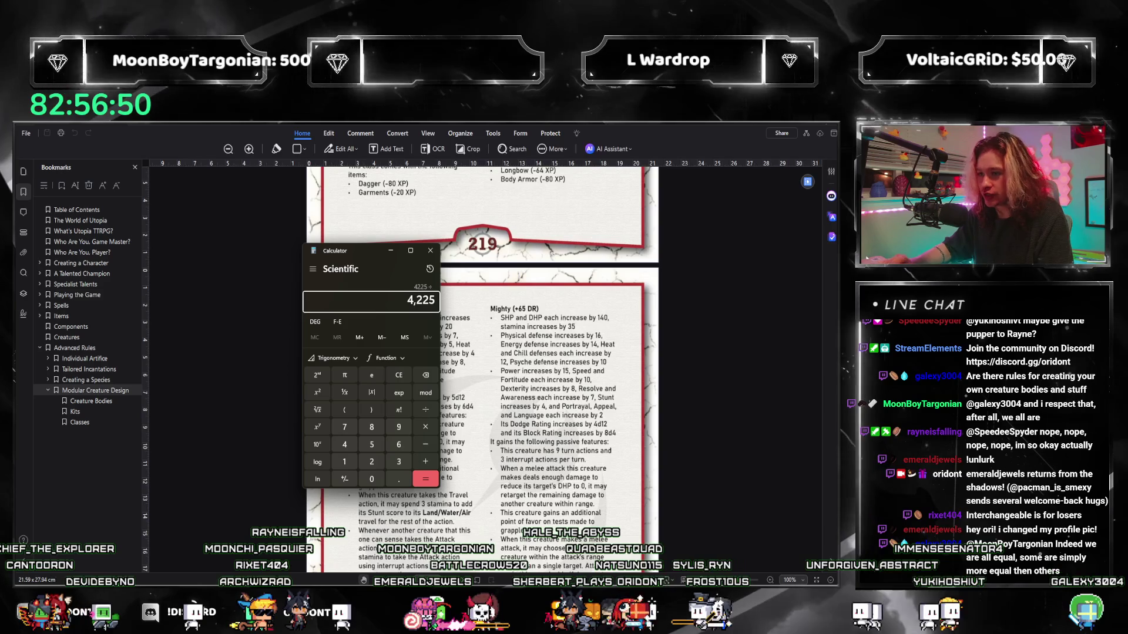
{"action": "type", "text": "/64"}
{"action": "key", "text": "Return"}
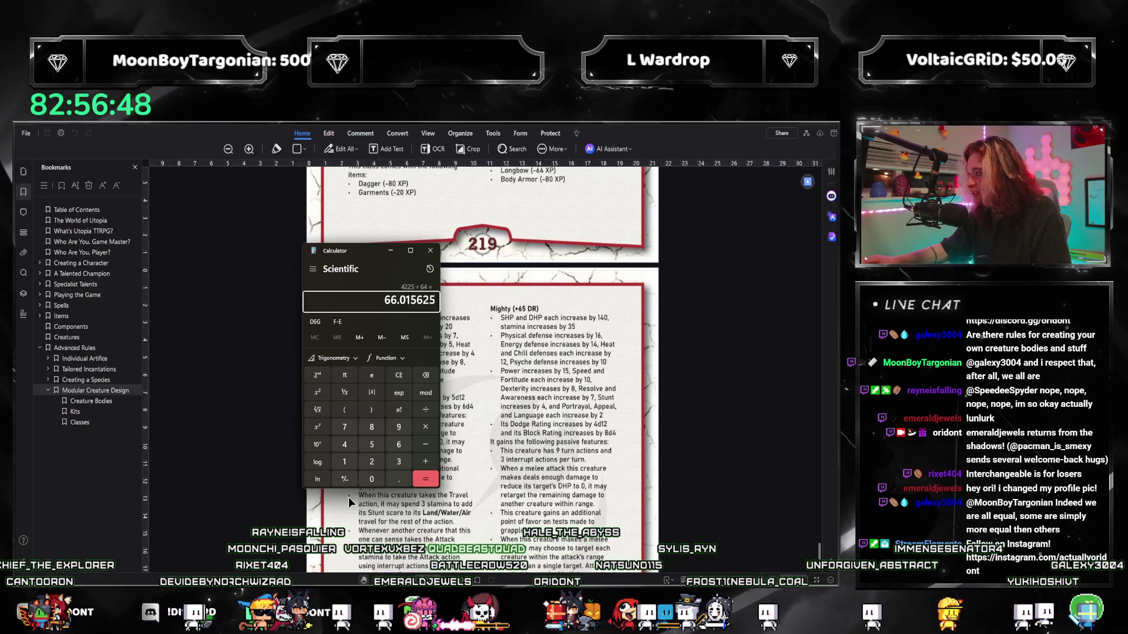
{"action": "left_click", "coordinate": [431, 250]}
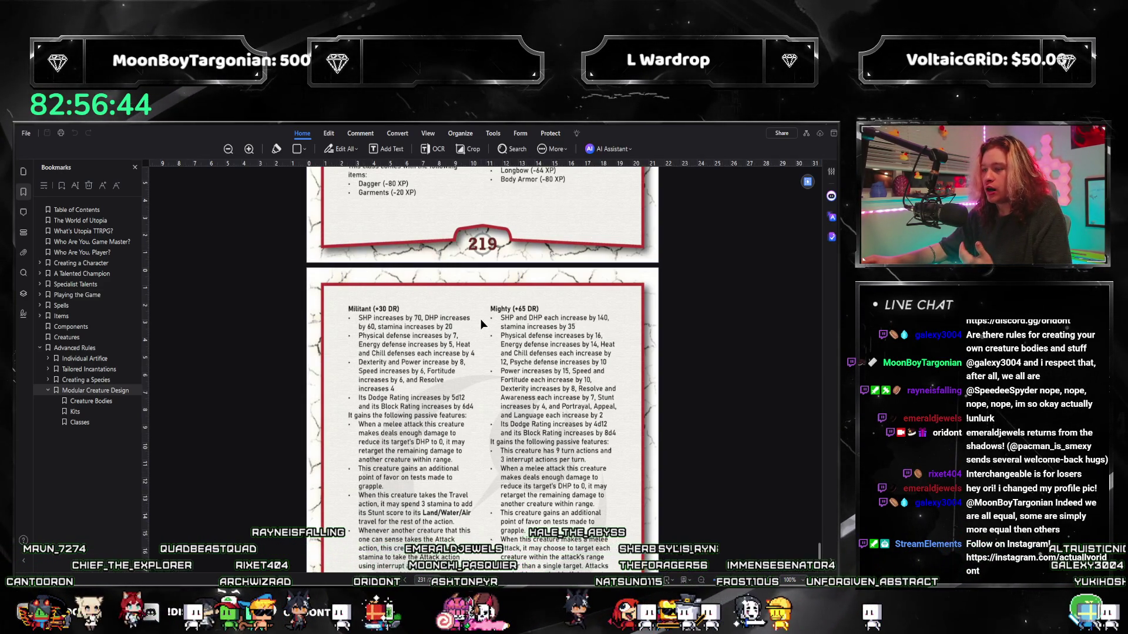
{"action": "scroll", "coordinate": [482, 325], "scroll_direction": "up", "scroll_amount": 3}
{"action": "scroll", "coordinate": [560, 342], "scroll_direction": "up", "scroll_amount": 1}
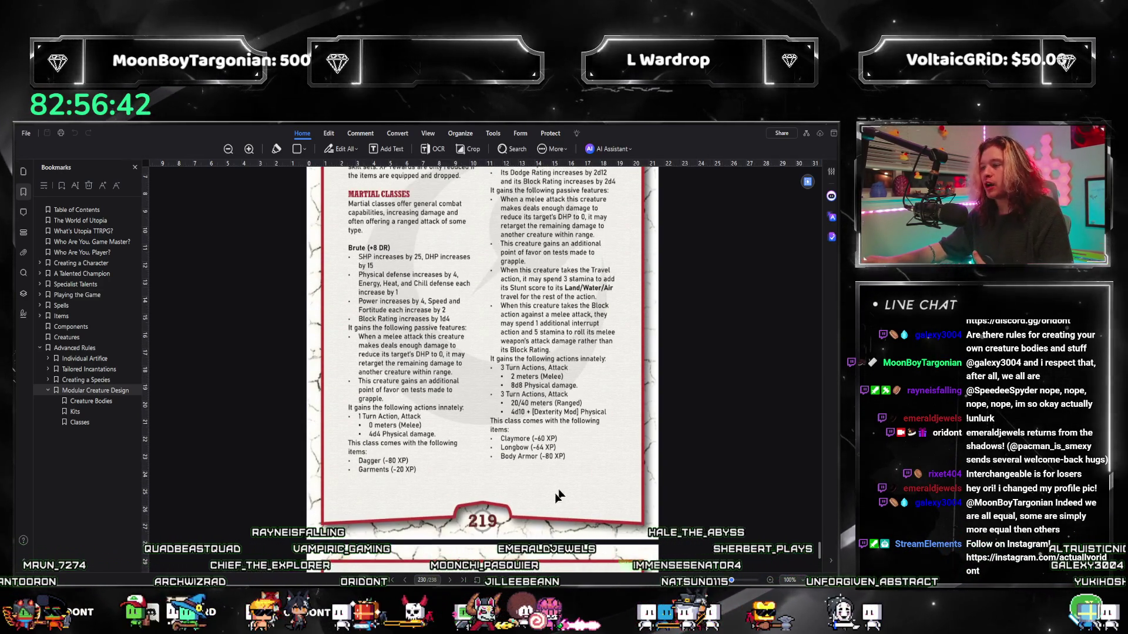
{"action": "scroll", "coordinate": [445, 498], "scroll_direction": "down", "scroll_amount": 3}
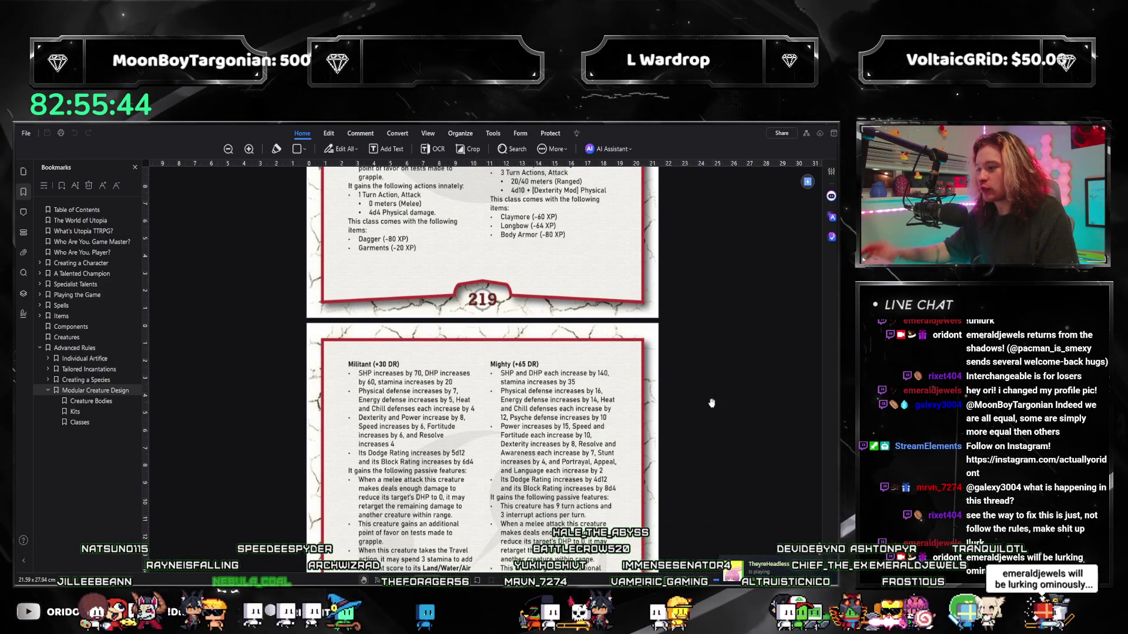
{"action": "scroll", "coordinate": [624, 371], "scroll_direction": "down", "scroll_amount": 2}
{"action": "scroll", "coordinate": [620, 371], "scroll_direction": "down", "scroll_amount": 1}
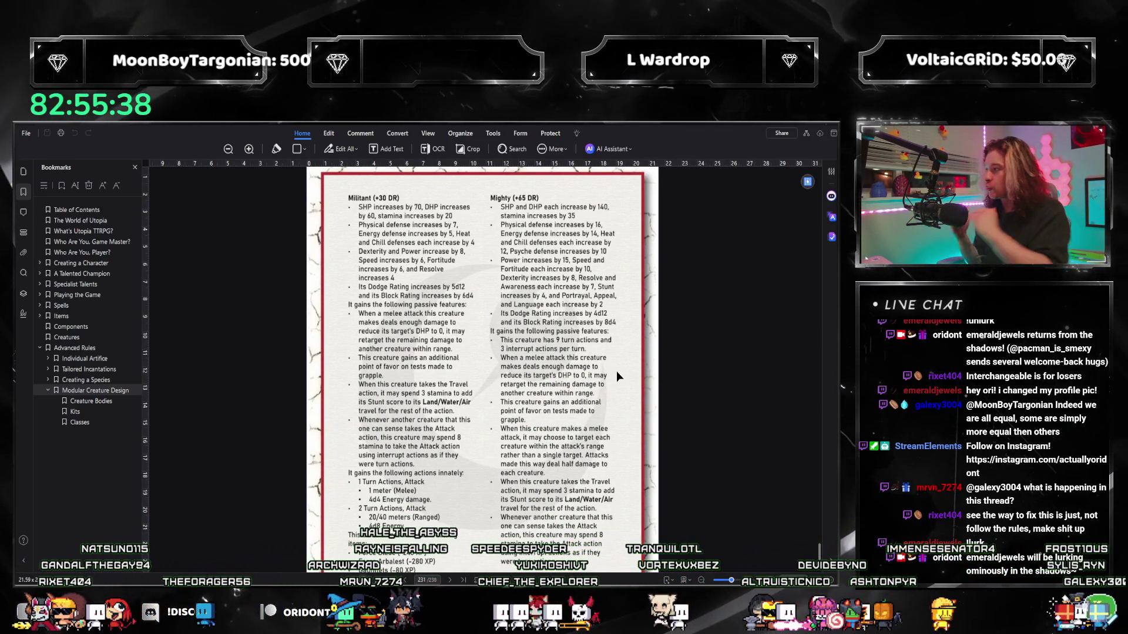
{"action": "scroll", "coordinate": [617, 371], "scroll_direction": "down", "scroll_amount": 5}
{"action": "scroll", "coordinate": [608, 366], "scroll_direction": "down", "scroll_amount": 5}
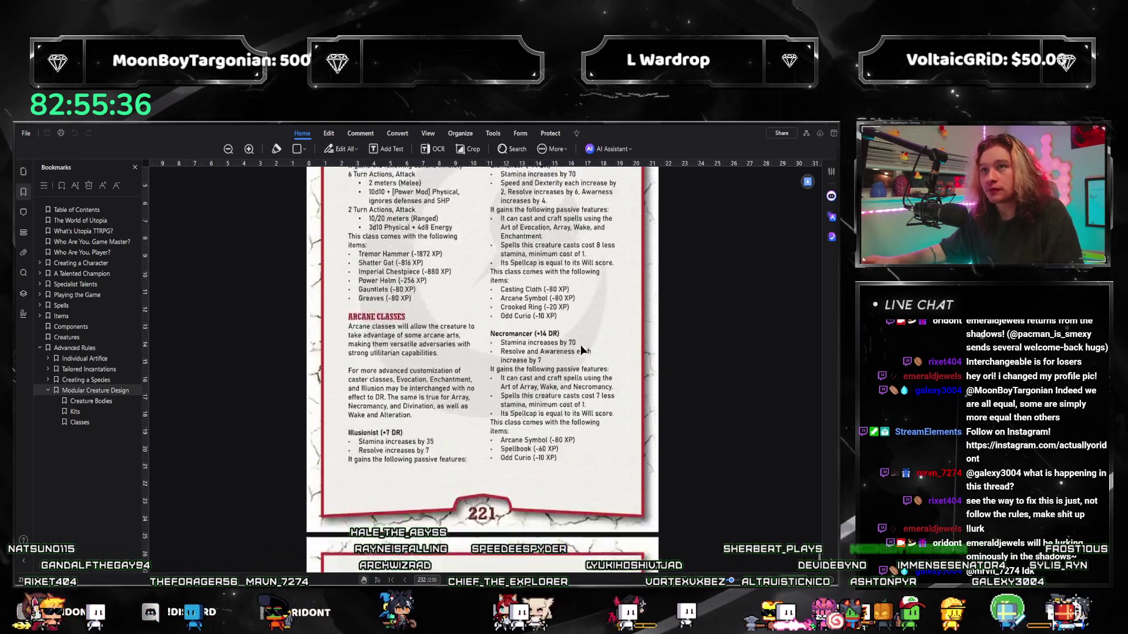
{"action": "scroll", "coordinate": [600, 362], "scroll_direction": "down", "scroll_amount": 5}
{"action": "scroll", "coordinate": [580, 350], "scroll_direction": "down", "scroll_amount": 5}
{"action": "scroll", "coordinate": [572, 352], "scroll_direction": "up", "scroll_amount": 2}
{"action": "scroll", "coordinate": [546, 360], "scroll_direction": "up", "scroll_amount": 3}
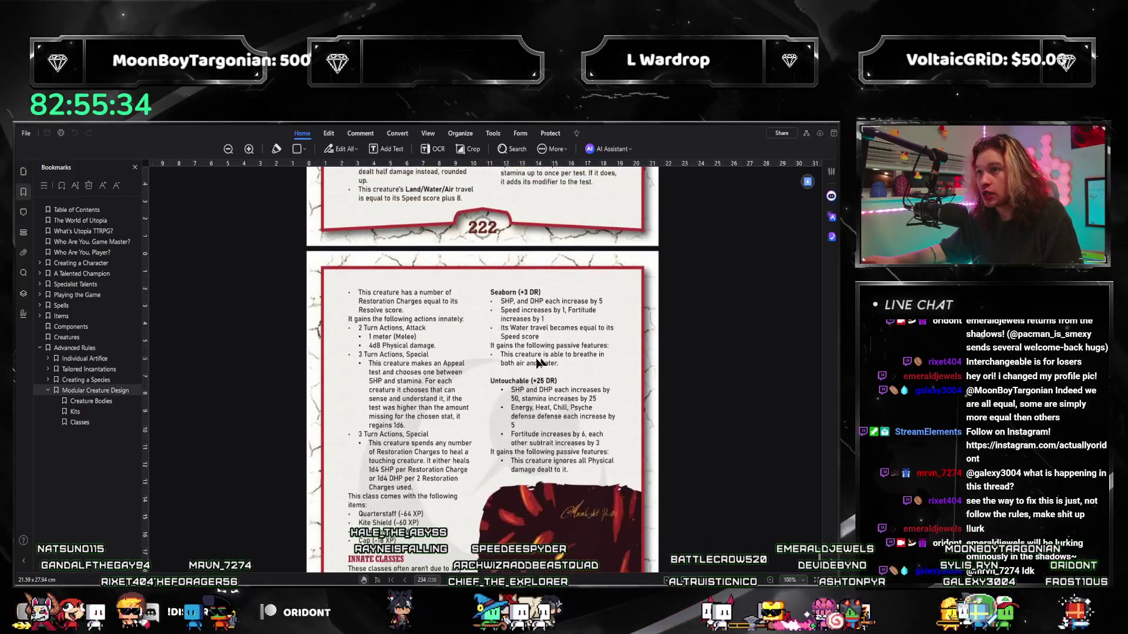
{"action": "scroll", "coordinate": [485, 317], "scroll_direction": "up", "scroll_amount": 5}
{"action": "scroll", "coordinate": [472, 342], "scroll_direction": "up", "scroll_amount": 1}
{"action": "scroll", "coordinate": [472, 344], "scroll_direction": "down", "scroll_amount": 4}
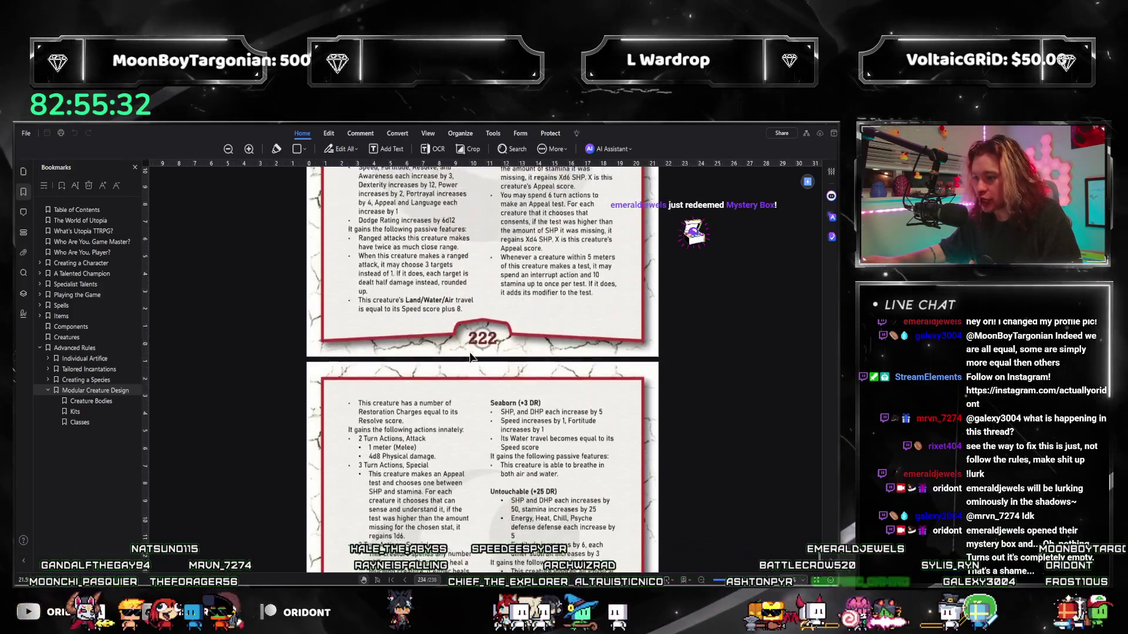
{"action": "scroll", "coordinate": [470, 350], "scroll_direction": "down", "scroll_amount": 6}
{"action": "scroll", "coordinate": [470, 349], "scroll_direction": "down", "scroll_amount": 5}
{"action": "scroll", "coordinate": [475, 291], "scroll_direction": "down", "scroll_amount": 2}
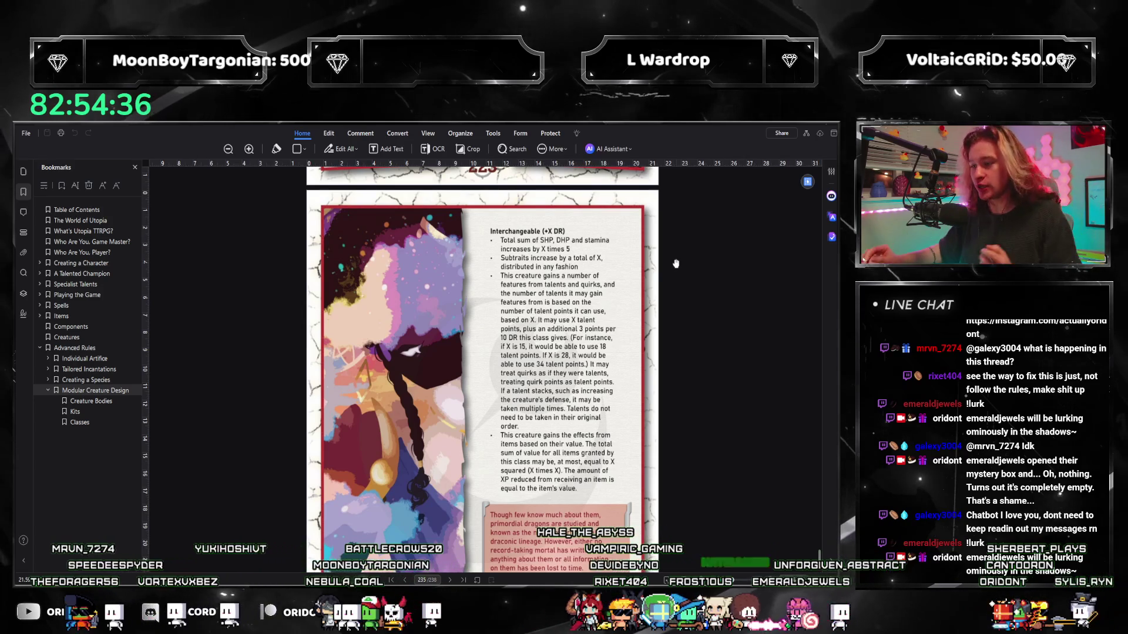
{"action": "scroll", "coordinate": [676, 264], "scroll_direction": "up", "scroll_amount": 3}
{"action": "scroll", "coordinate": [644, 282], "scroll_direction": "up", "scroll_amount": 5}
{"action": "scroll", "coordinate": [603, 310], "scroll_direction": "up", "scroll_amount": 2}
{"action": "scroll", "coordinate": [551, 297], "scroll_direction": "up", "scroll_amount": 2}
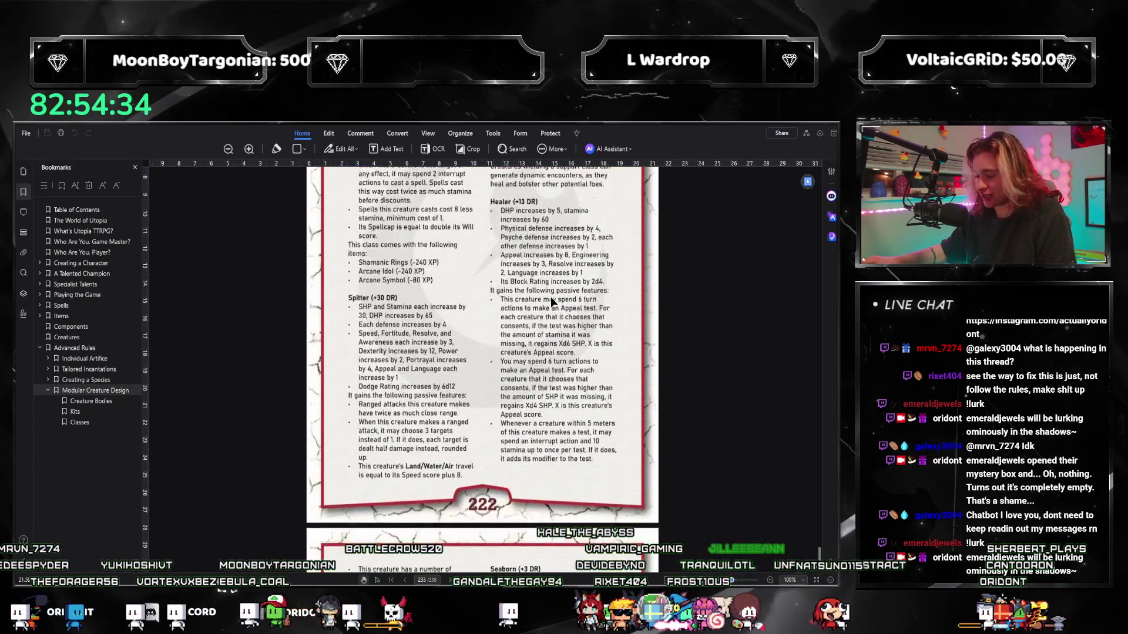
{"action": "scroll", "coordinate": [551, 296], "scroll_direction": "up", "scroll_amount": 3}
{"action": "scroll", "coordinate": [527, 319], "scroll_direction": "up", "scroll_amount": 4}
{"action": "scroll", "coordinate": [526, 320], "scroll_direction": "up", "scroll_amount": 5}
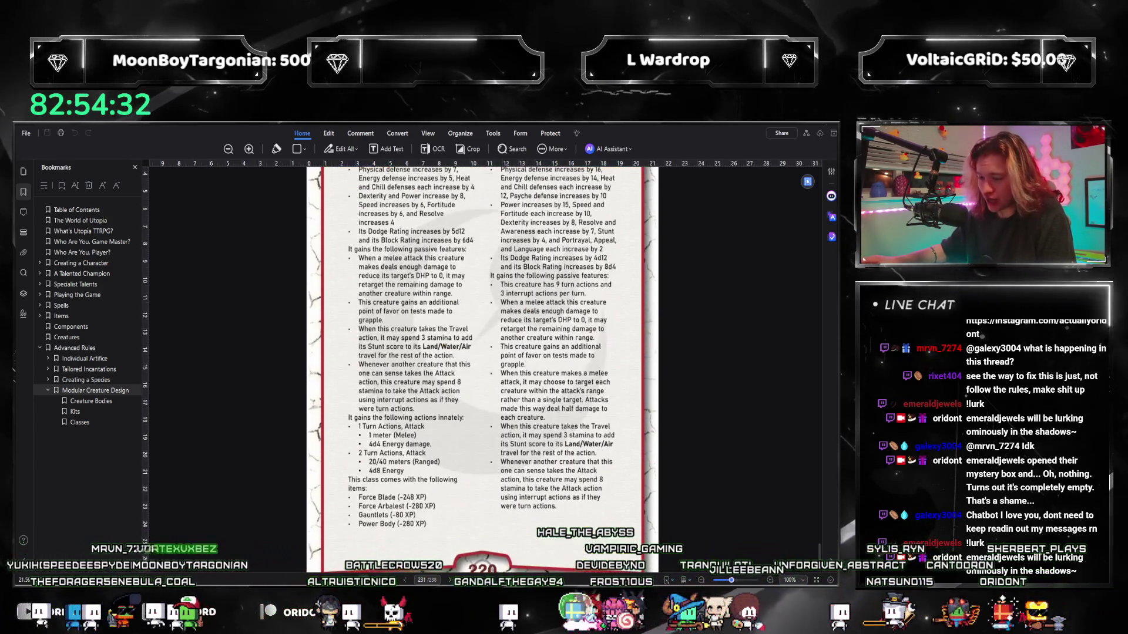
Switch back to the Enhanced Modular Creatures notes in Google Docs
{"action": "mouse_move", "coordinate": [188, 611]}
{"action": "left_click", "coordinate": [440, 542]}
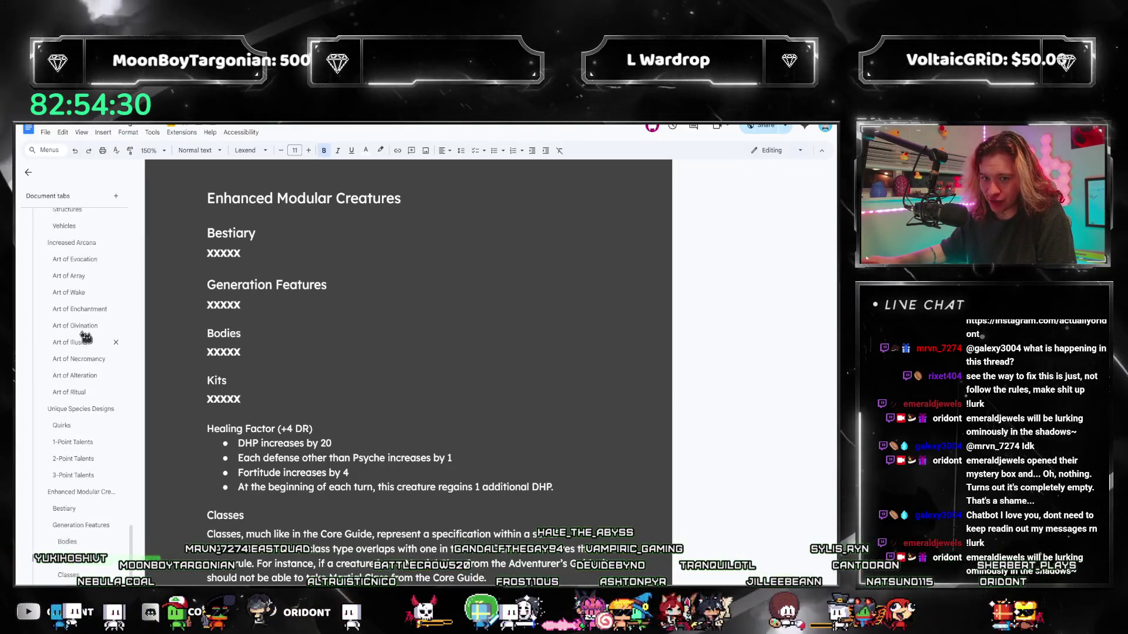
{"action": "scroll", "coordinate": [84, 338], "scroll_direction": "up", "scroll_amount": 3}
{"action": "scroll", "coordinate": [88, 338], "scroll_direction": "up", "scroll_amount": 3}
{"action": "scroll", "coordinate": [94, 338], "scroll_direction": "up", "scroll_amount": 2}
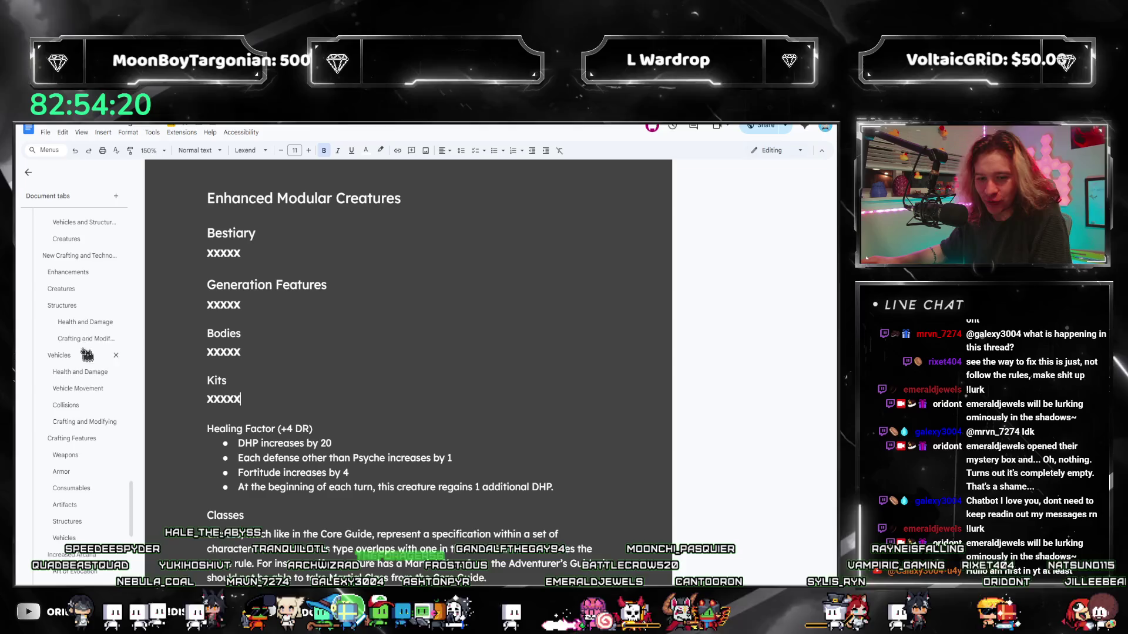
{"action": "scroll", "coordinate": [83, 388], "scroll_direction": "down", "scroll_amount": 3}
{"action": "scroll", "coordinate": [82, 400], "scroll_direction": "down", "scroll_amount": 3}
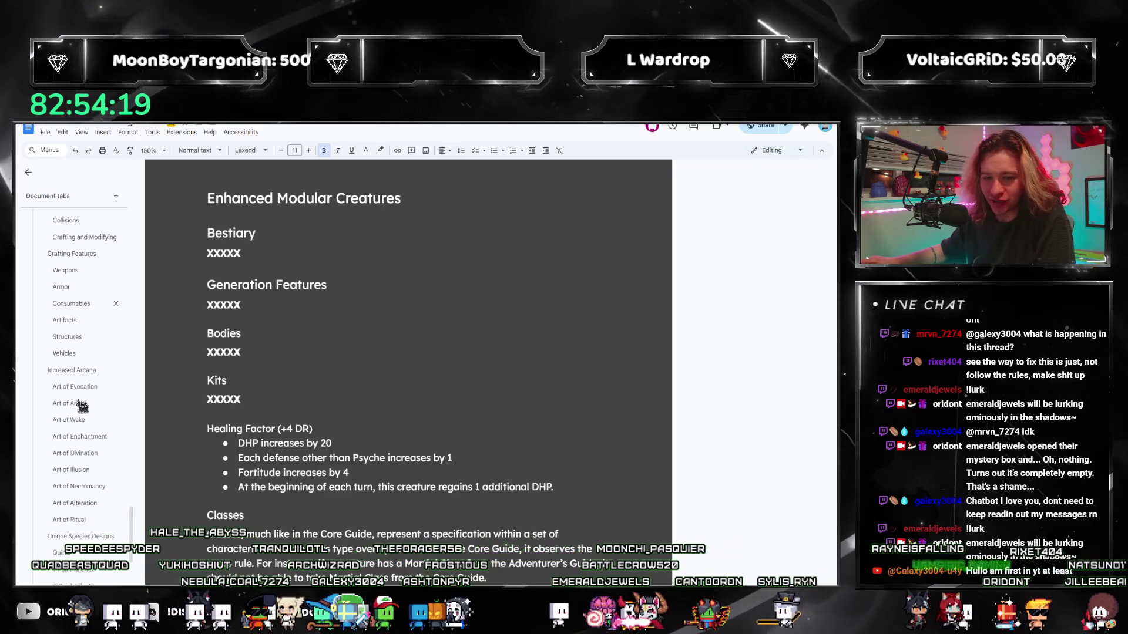
{"action": "scroll", "coordinate": [81, 406], "scroll_direction": "down", "scroll_amount": 3}
{"action": "scroll", "coordinate": [82, 407], "scroll_direction": "down", "scroll_amount": 3}
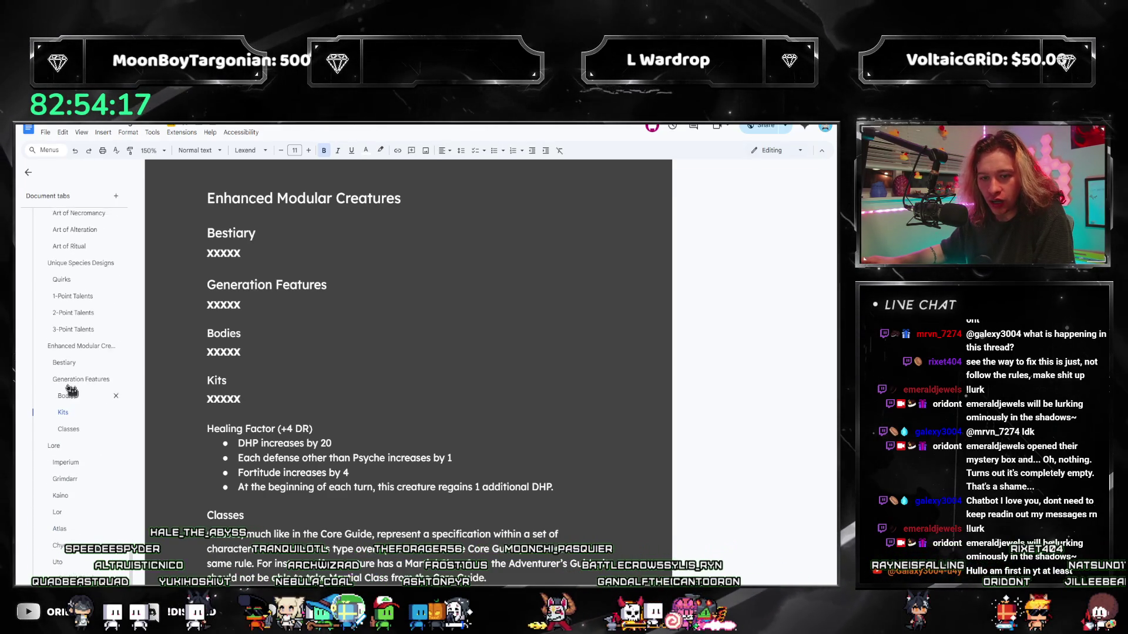
{"action": "scroll", "coordinate": [71, 392], "scroll_direction": "up", "scroll_amount": 3}
{"action": "scroll", "coordinate": [75, 396], "scroll_direction": "up", "scroll_amount": 3}
{"action": "scroll", "coordinate": [78, 404], "scroll_direction": "up", "scroll_amount": 2}
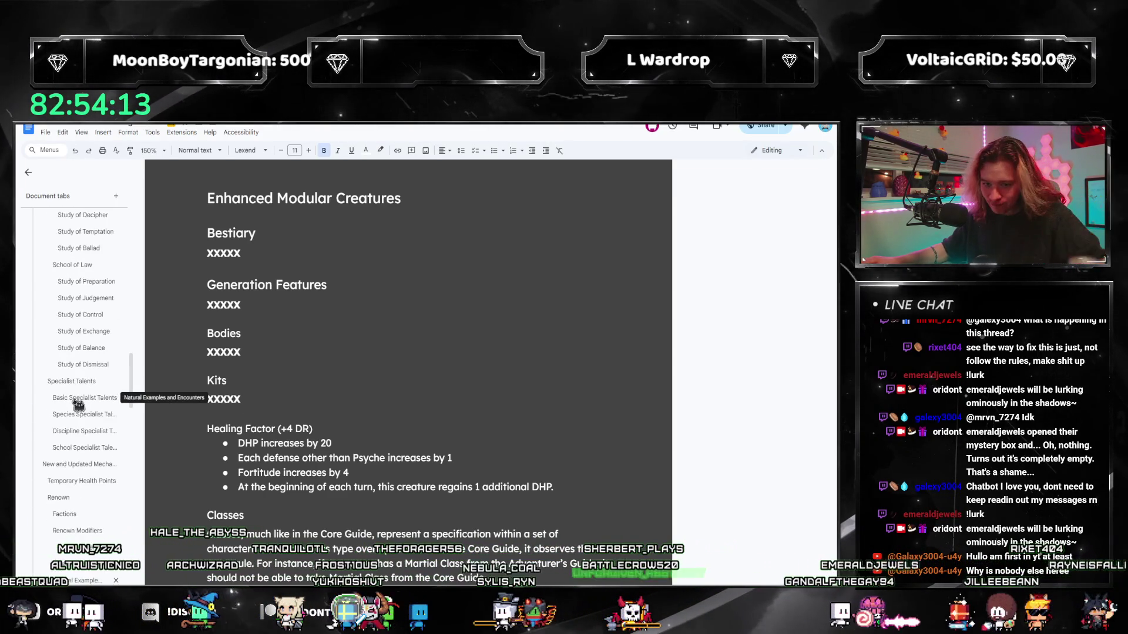
{"action": "scroll", "coordinate": [78, 405], "scroll_direction": "up", "scroll_amount": 6}
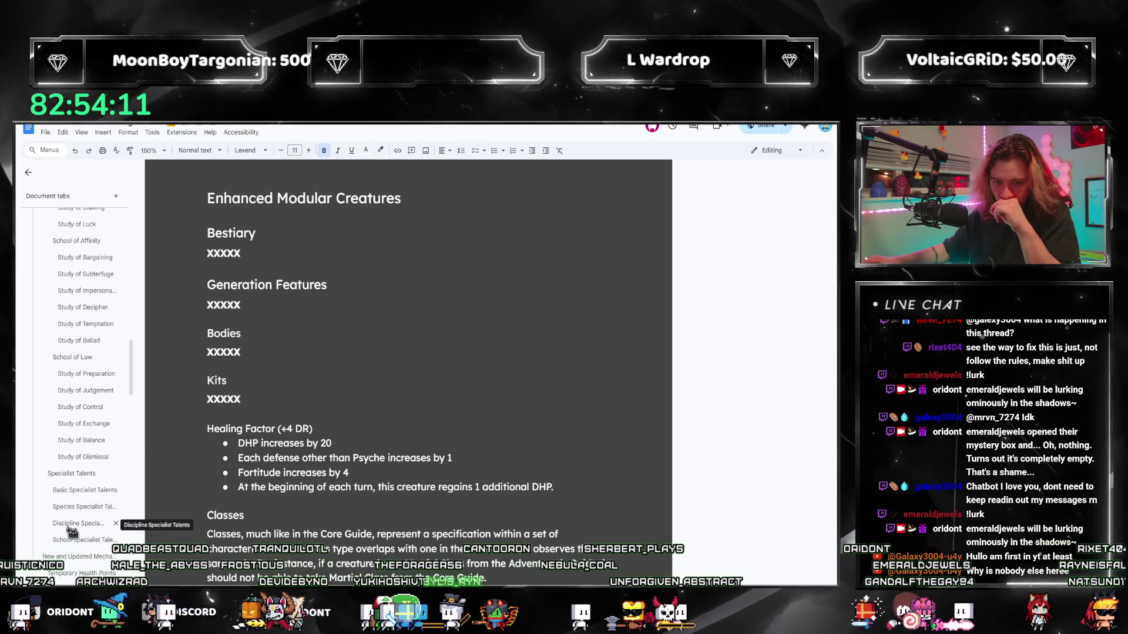
{"action": "left_click", "coordinate": [84, 540]}
{"action": "scroll", "coordinate": [352, 421], "scroll_direction": "down", "scroll_amount": 5}
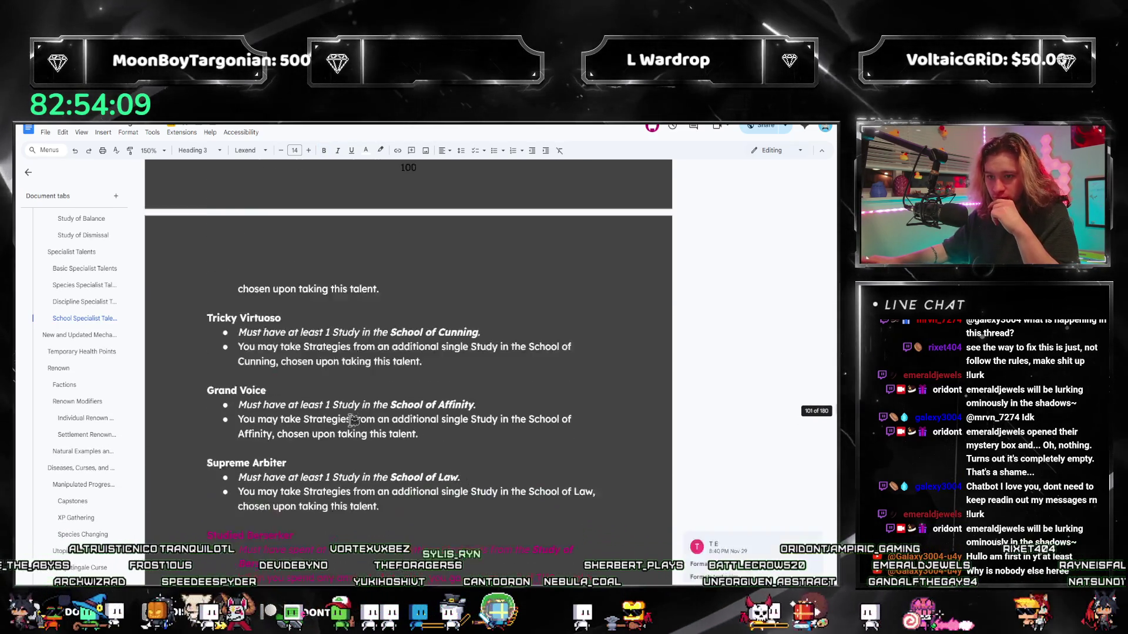
{"action": "scroll", "coordinate": [353, 421], "scroll_direction": "down", "scroll_amount": 5}
{"action": "scroll", "coordinate": [352, 422], "scroll_direction": "down", "scroll_amount": 3}
{"action": "scroll", "coordinate": [351, 423], "scroll_direction": "down", "scroll_amount": 3}
{"action": "scroll", "coordinate": [351, 423], "scroll_direction": "down", "scroll_amount": 3}
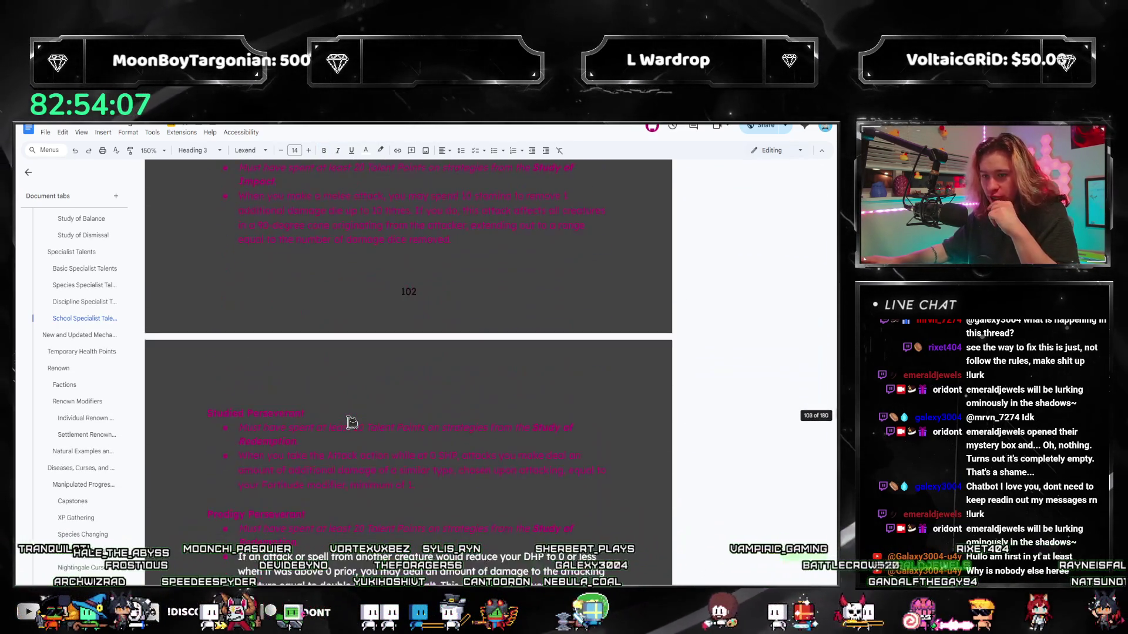
{"action": "scroll", "coordinate": [347, 423], "scroll_direction": "down", "scroll_amount": 3}
{"action": "scroll", "coordinate": [344, 422], "scroll_direction": "down", "scroll_amount": 1}
{"action": "scroll", "coordinate": [337, 420], "scroll_direction": "down", "scroll_amount": 3}
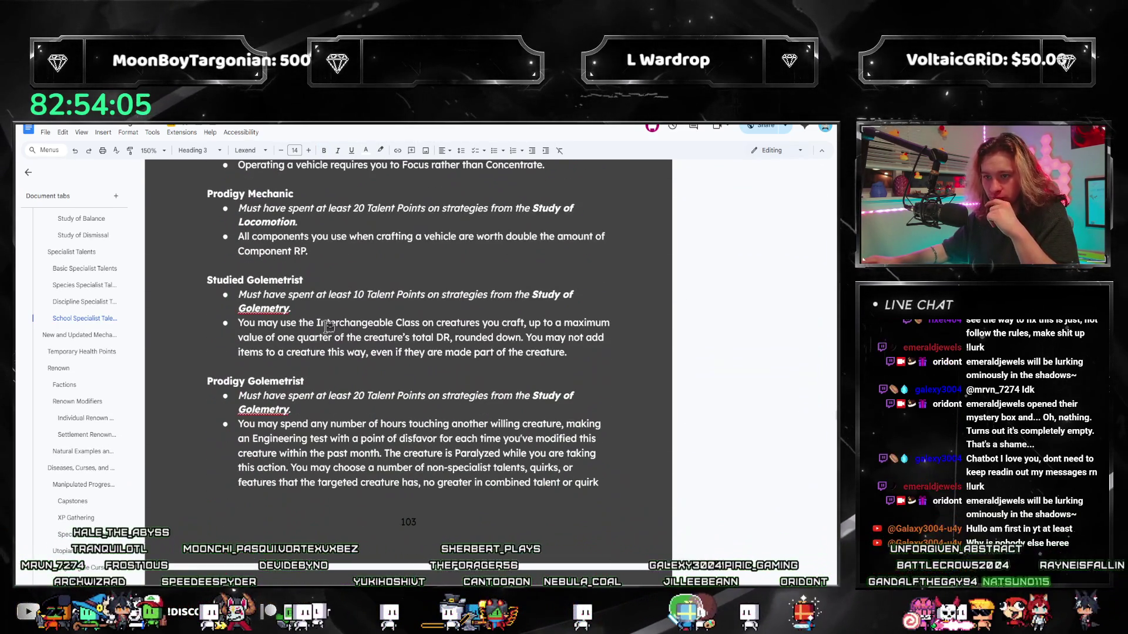
Replace the Studied Golemetrist's second bullet with a bold XXXXX placeholder
{"action": "left_click_drag", "start_coordinate": [581, 356], "coordinate": [240, 326]}
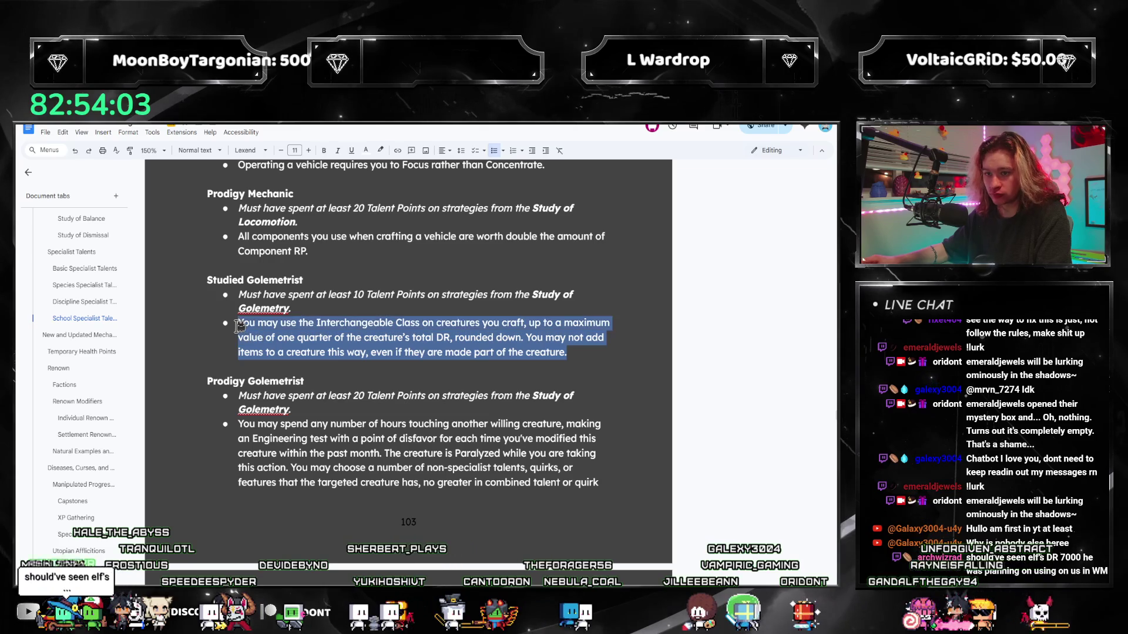
{"action": "key", "text": "BackSpace"}
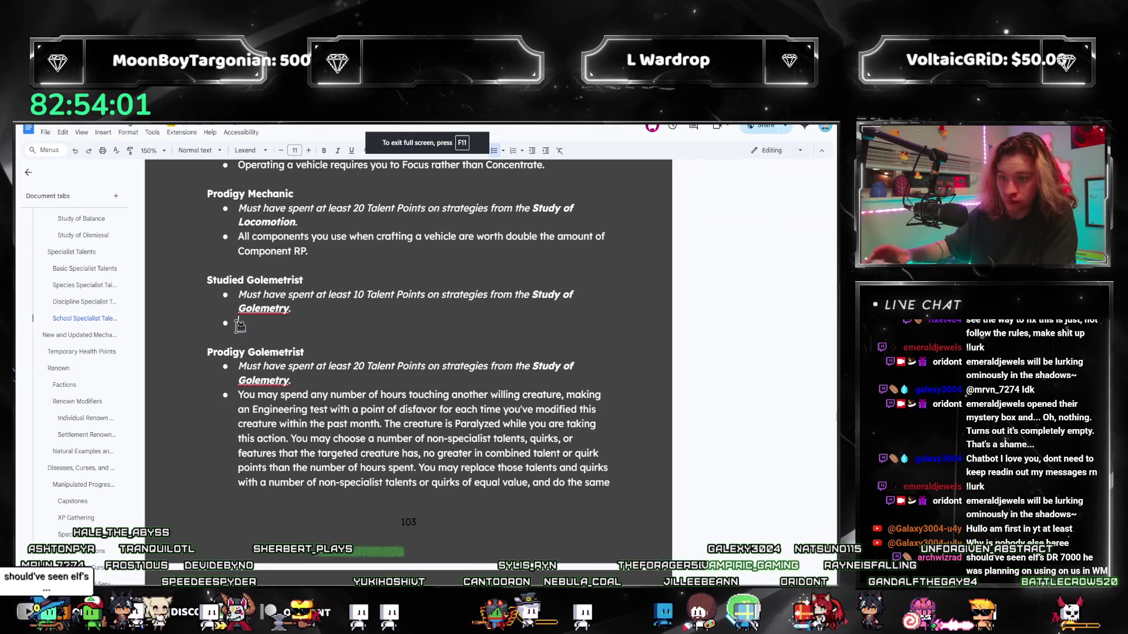
{"action": "type", "text": "XXXXX"}
{"action": "key", "text": "shift+Home"}
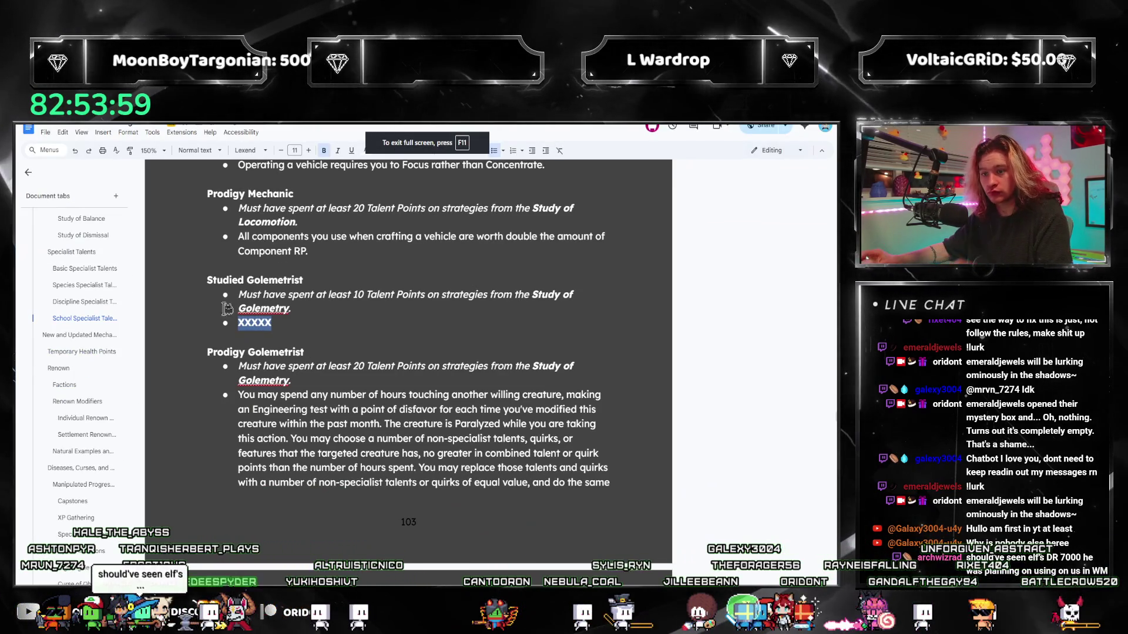
{"action": "left_click", "coordinate": [328, 395]}
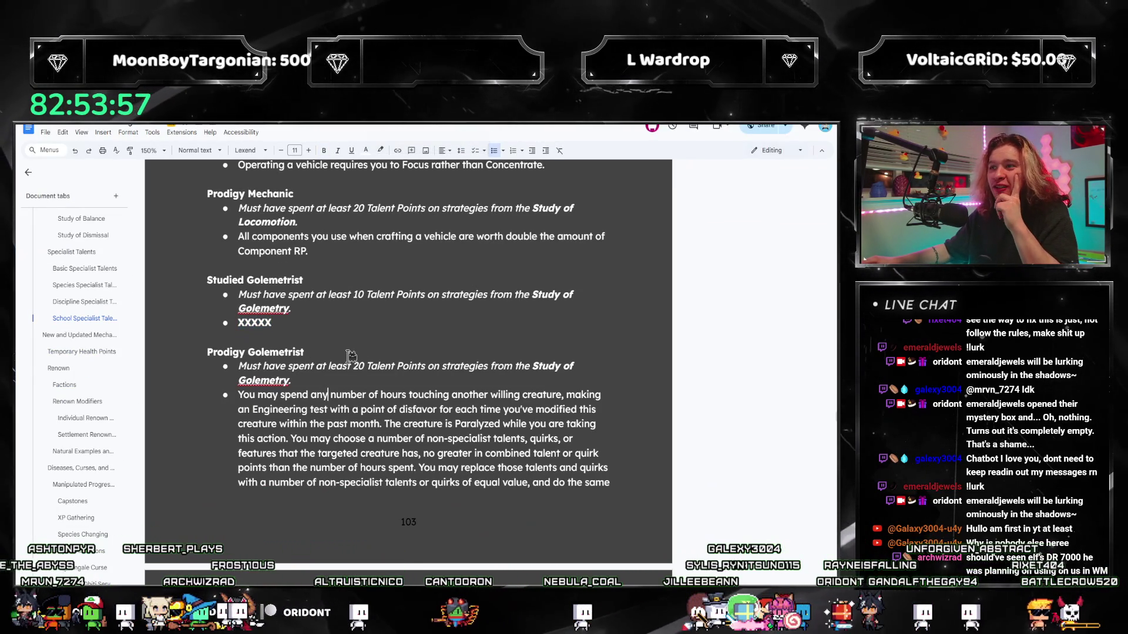
{"action": "scroll", "coordinate": [334, 337], "scroll_direction": "down", "scroll_amount": 3}
{"action": "scroll", "coordinate": [322, 353], "scroll_direction": "up", "scroll_amount": 3}
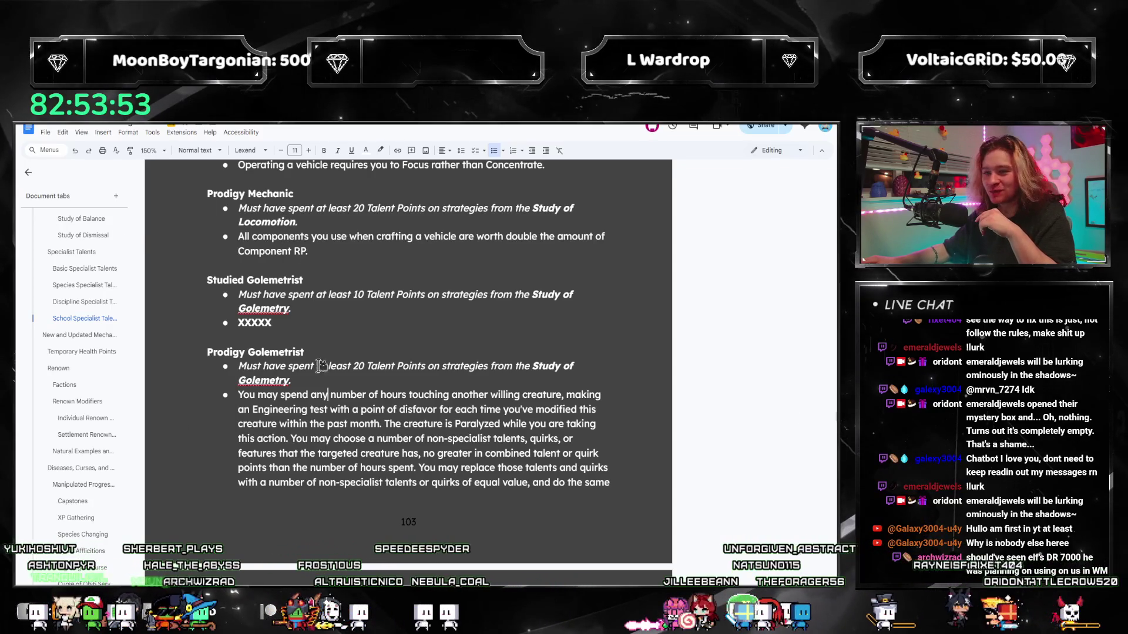
{"action": "scroll", "coordinate": [80, 392], "scroll_direction": "down", "scroll_amount": 4}
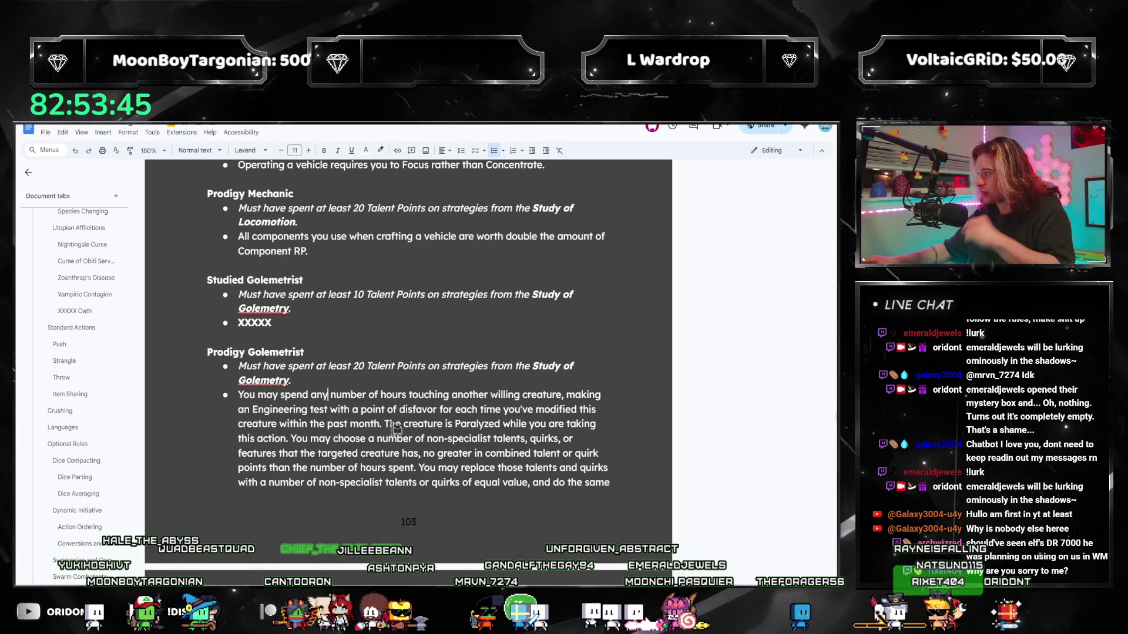
{"action": "scroll", "coordinate": [512, 304], "scroll_direction": "down", "scroll_amount": 3}
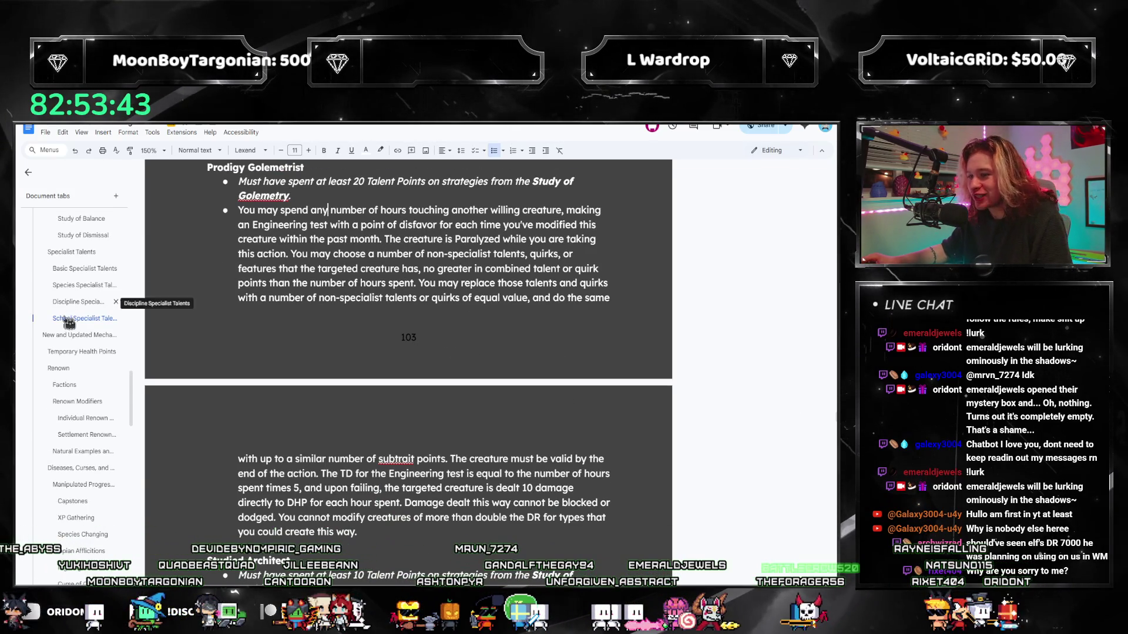
{"action": "scroll", "coordinate": [75, 370], "scroll_direction": "down", "scroll_amount": 2}
{"action": "scroll", "coordinate": [75, 353], "scroll_direction": "down", "scroll_amount": 2}
{"action": "scroll", "coordinate": [80, 406], "scroll_direction": "down", "scroll_amount": 2}
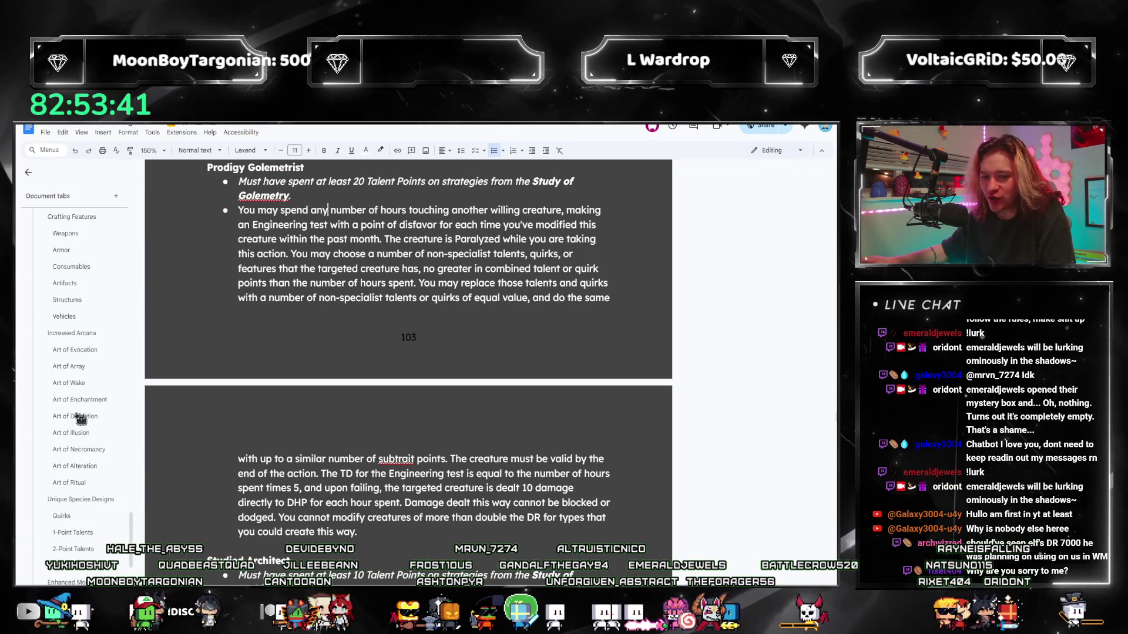
{"action": "scroll", "coordinate": [78, 397], "scroll_direction": "down", "scroll_amount": 3}
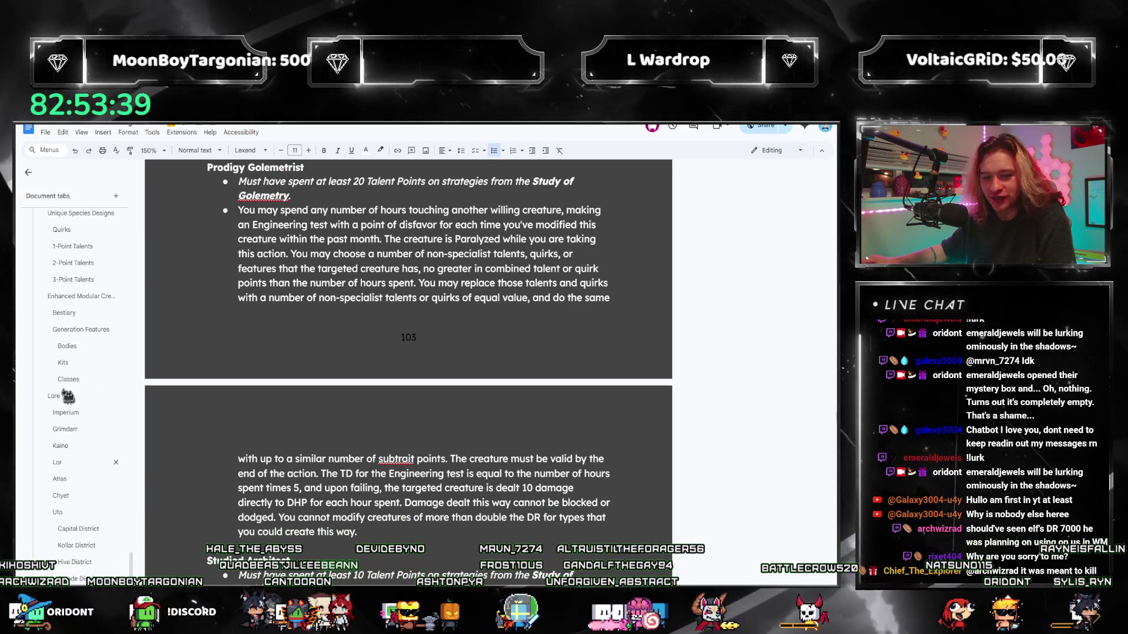
Jump to the Bodies heading under Enhanced Modular Creatures via the outline
{"action": "left_click", "coordinate": [70, 348]}
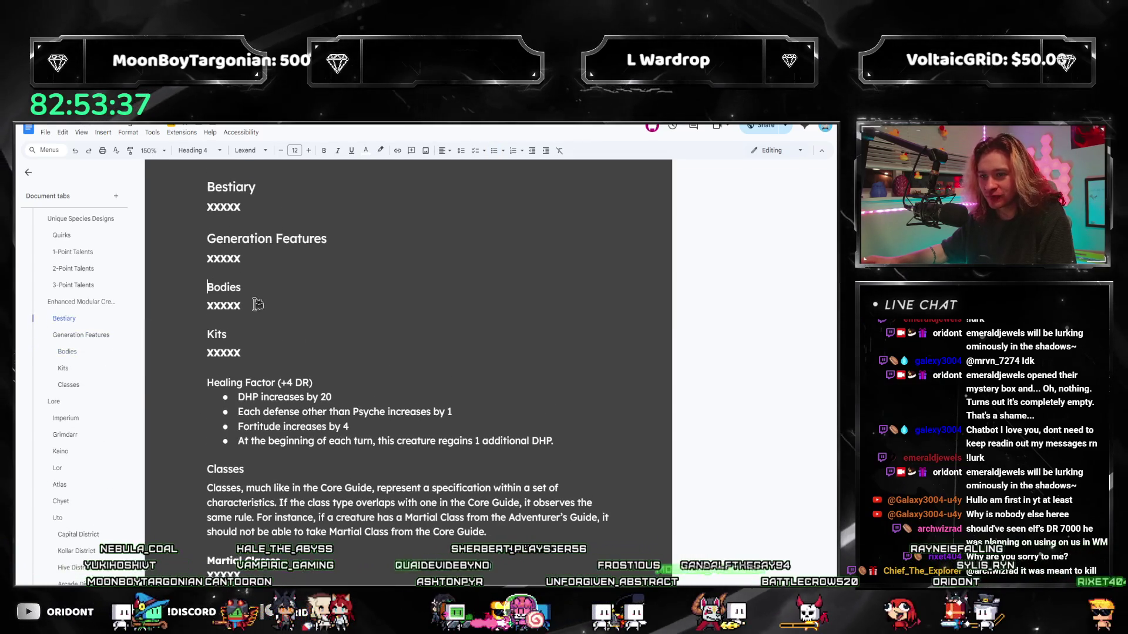
{"action": "left_click", "coordinate": [251, 306]}
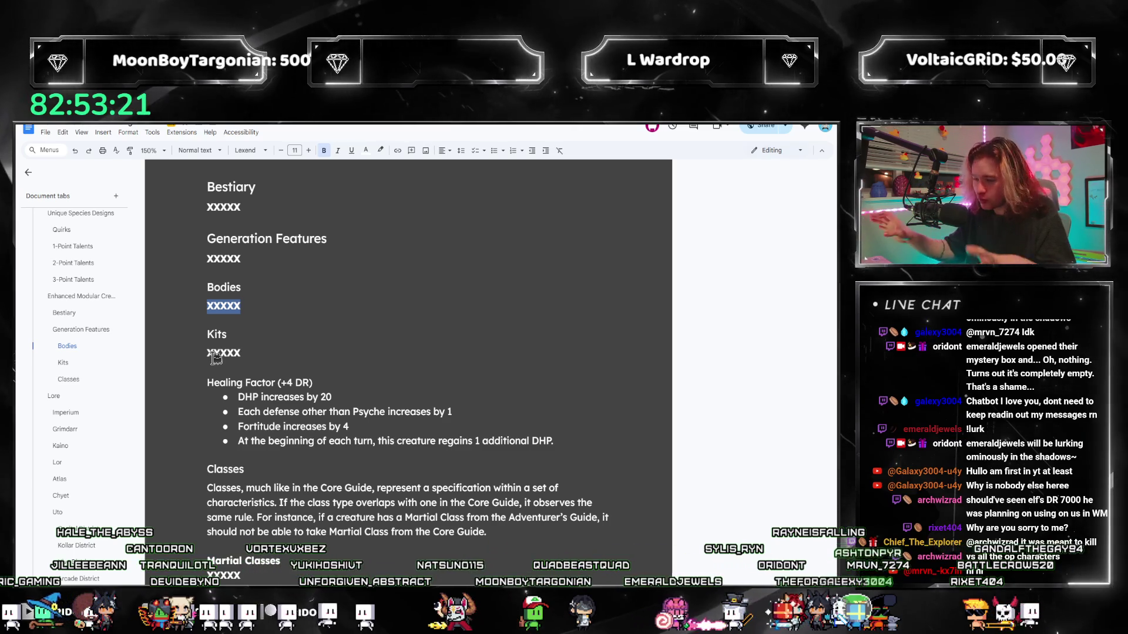
{"action": "left_click", "coordinate": [235, 305]}
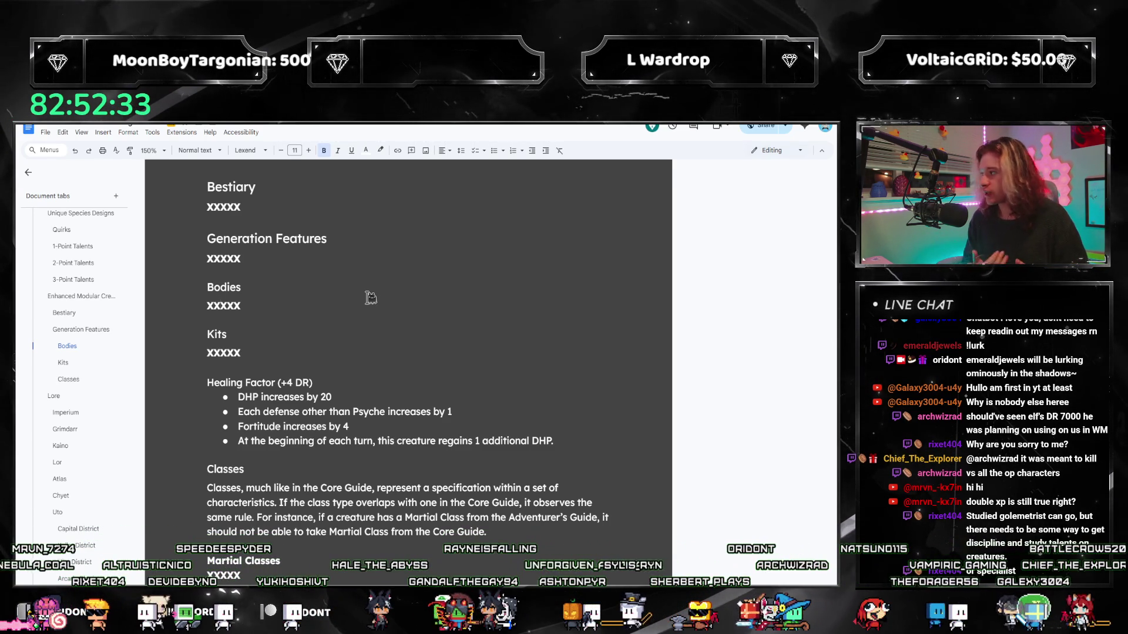
{"action": "left_click", "coordinate": [277, 296]}
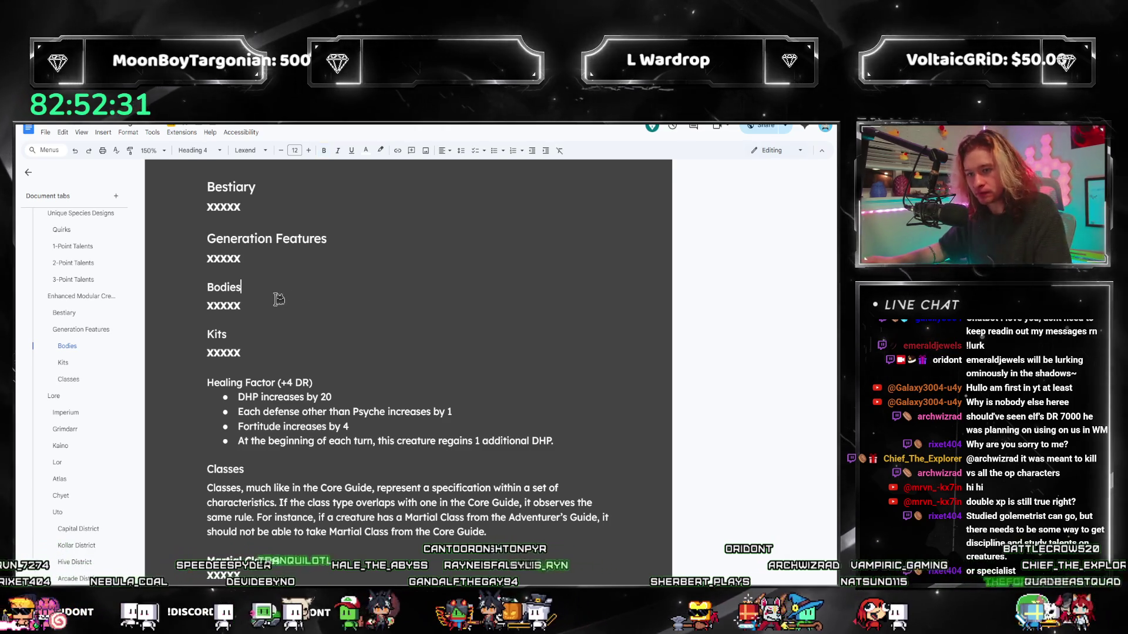
List Red, Orange, Yellow, Green, Blue and Purple under Bodies
{"action": "left_click", "coordinate": [278, 303]}
{"action": "key", "text": "Return"}
{"action": "key", "text": "Return"}
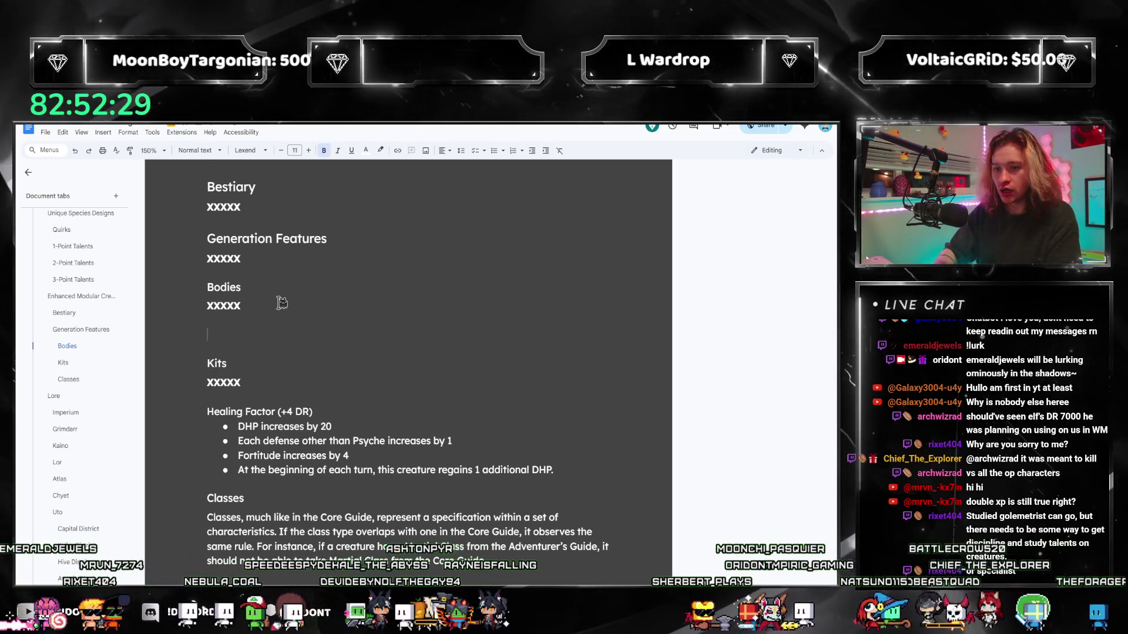
{"action": "type", "text": "Red"}
{"action": "key", "text": "Return"}
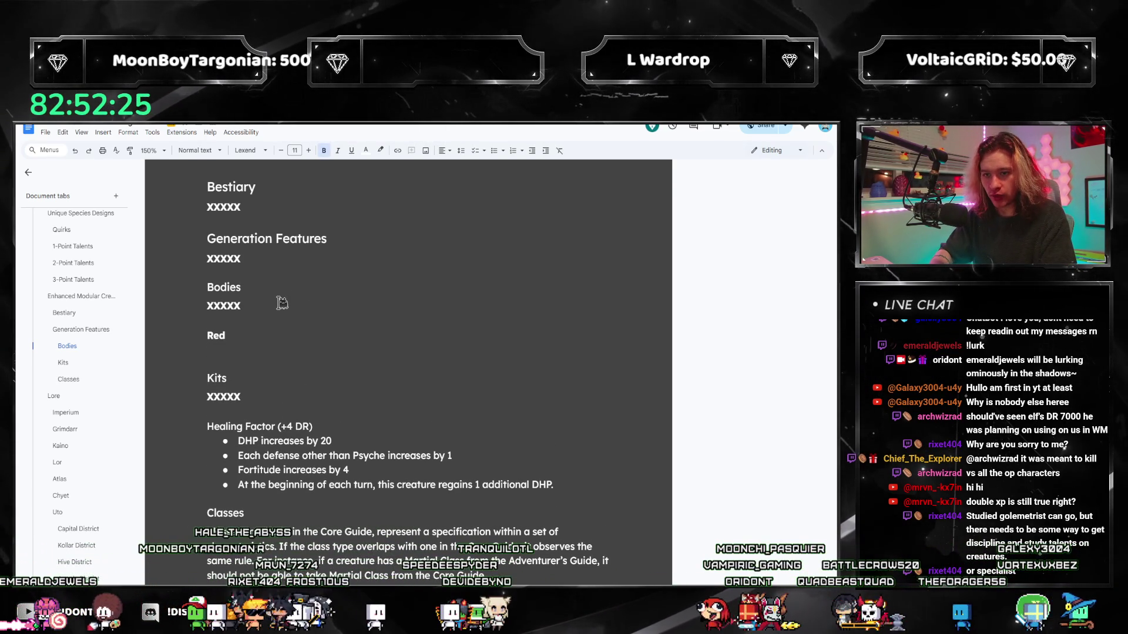
{"action": "type", "text": "Orange"}
{"action": "key", "text": "Return"}
{"action": "type", "text": "Ye"}
{"action": "key", "text": "Return"}
{"action": "type", "text": "TG"}
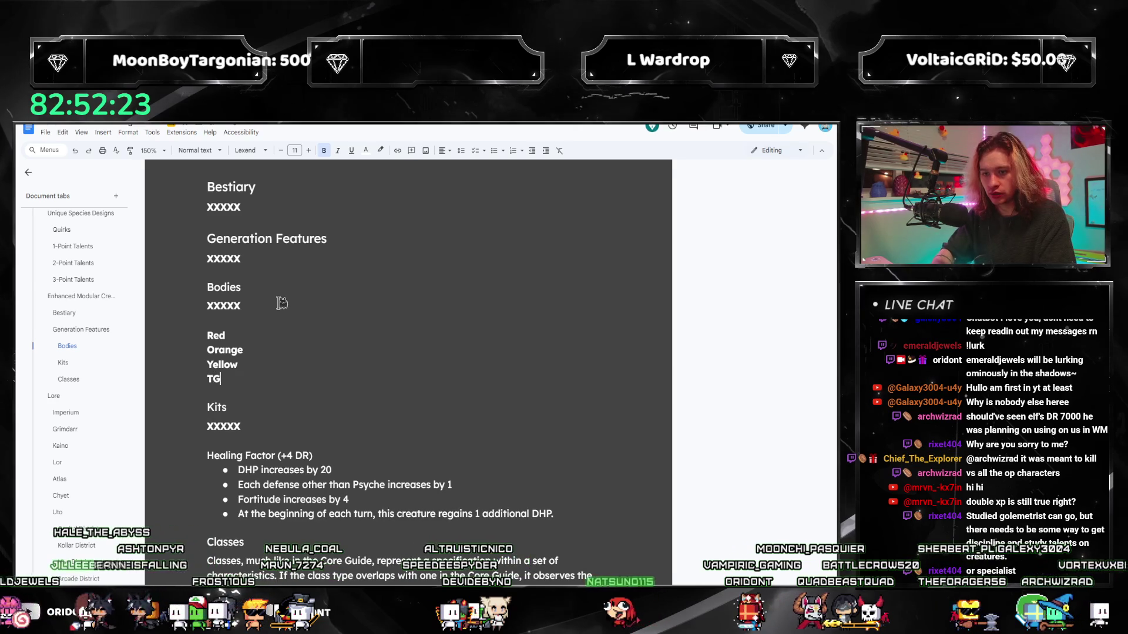
{"action": "key", "text": "BackSpace"}
{"action": "type", "text": "Green"}
{"action": "key", "text": "Return"}
{"action": "type", "text": "Blue"}
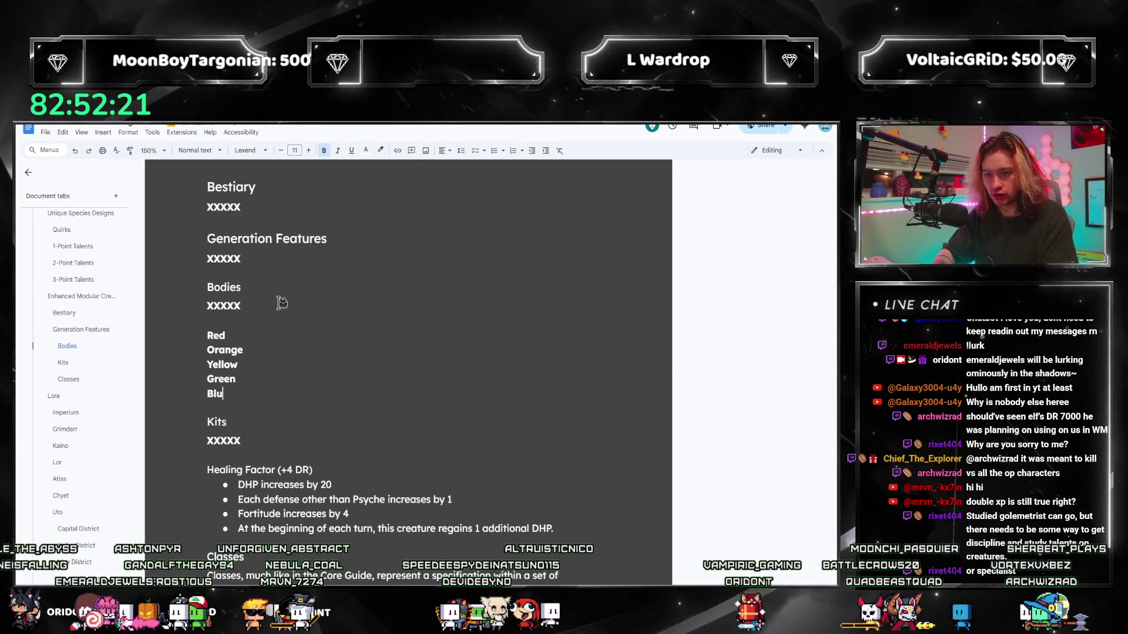
{"action": "key", "text": "Return"}
{"action": "type", "text": "Purple"}
List Captain, Executive, Mastermind, Performer and Conductor under Kits
{"action": "key", "text": "Down"}
{"action": "key", "text": "Down"}
{"action": "key", "text": "Down"}
{"action": "key", "text": "Return"}
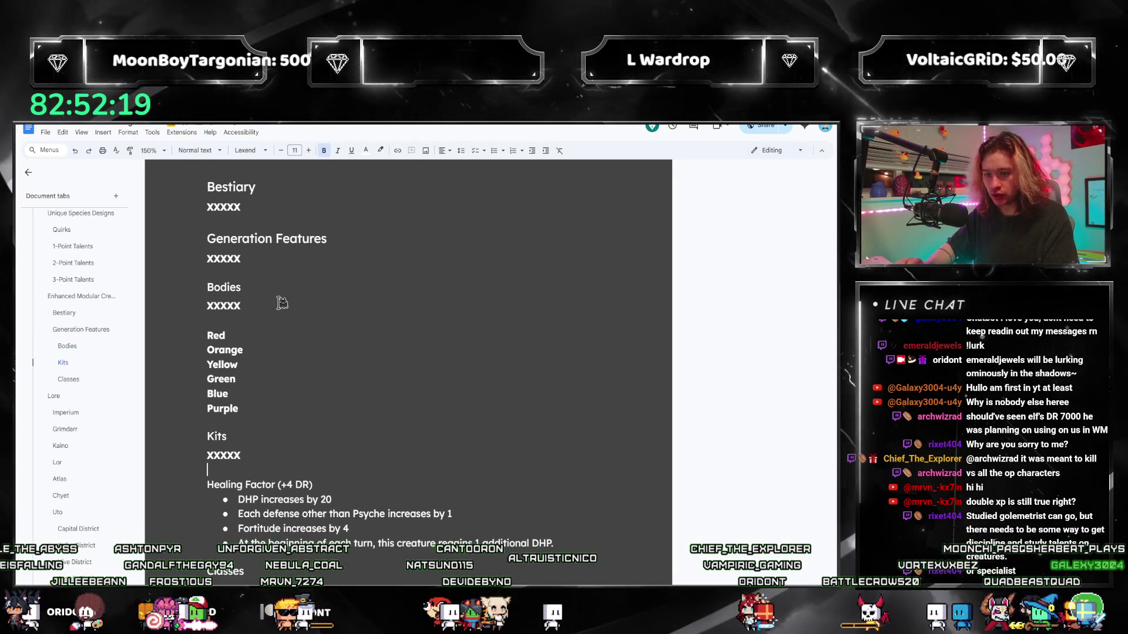
{"action": "key", "text": "Return"}
{"action": "type", "text": "Capta"}
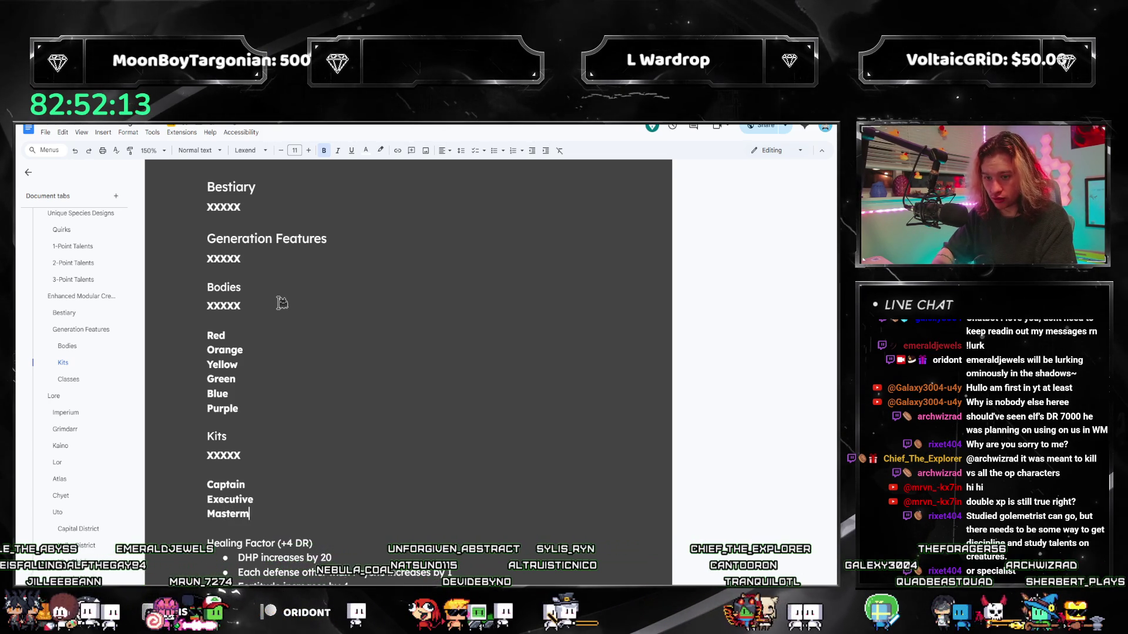
{"action": "type", "text": "ind"}
{"action": "key", "text": "Return"}
{"action": "type", "text": "Perfor"}
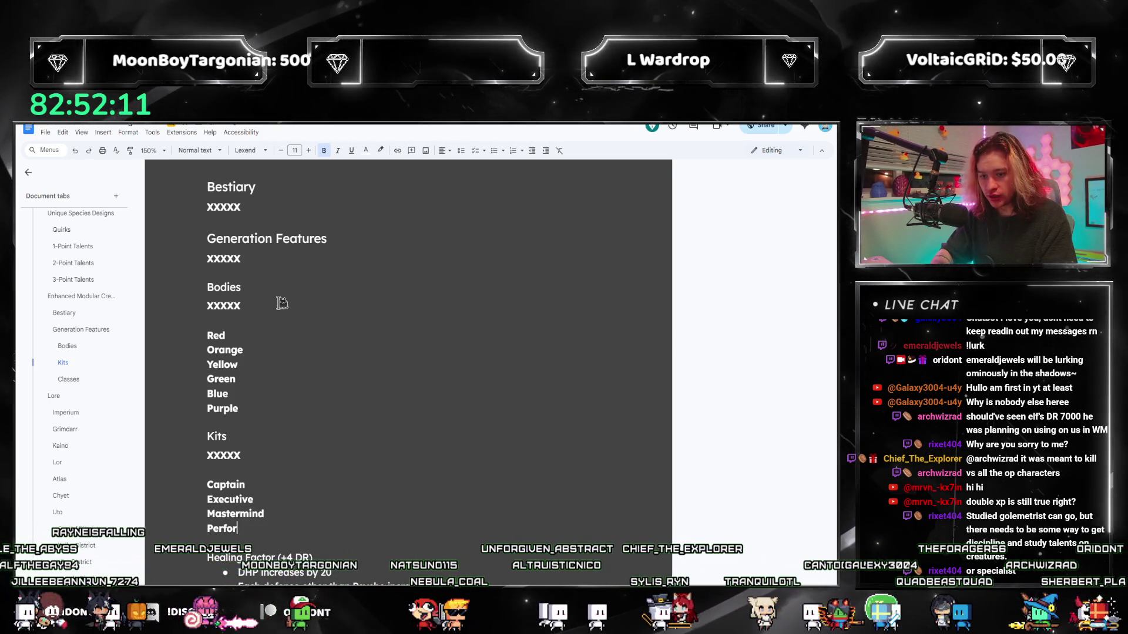
{"action": "type", "text": "mer"}
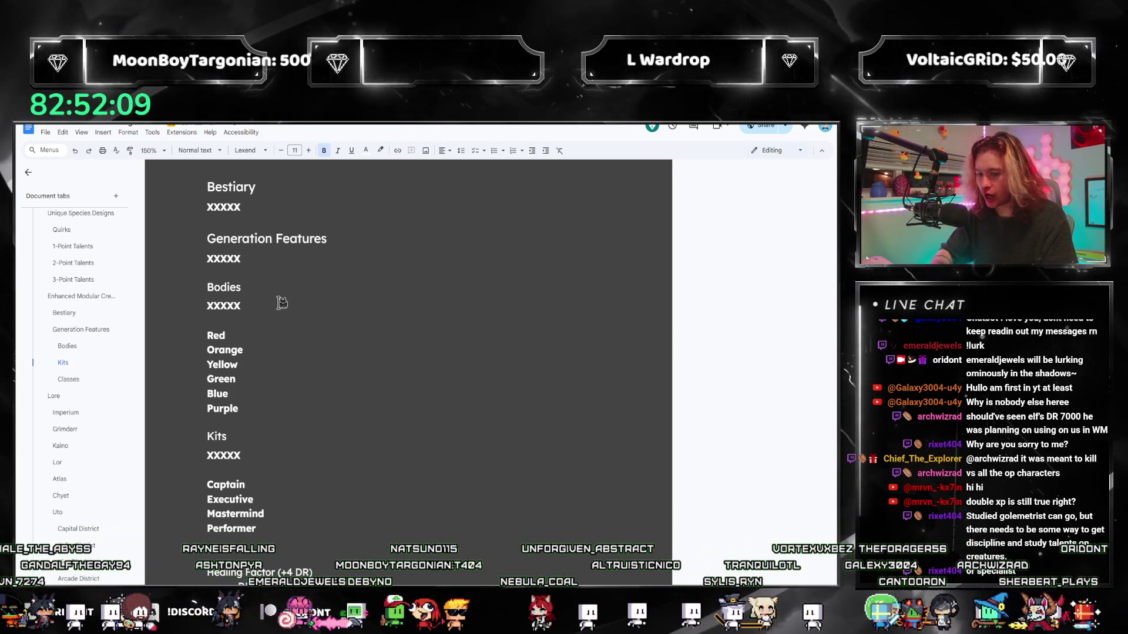
{"action": "key", "text": "Return"}
{"action": "type", "text": "Conductor"}
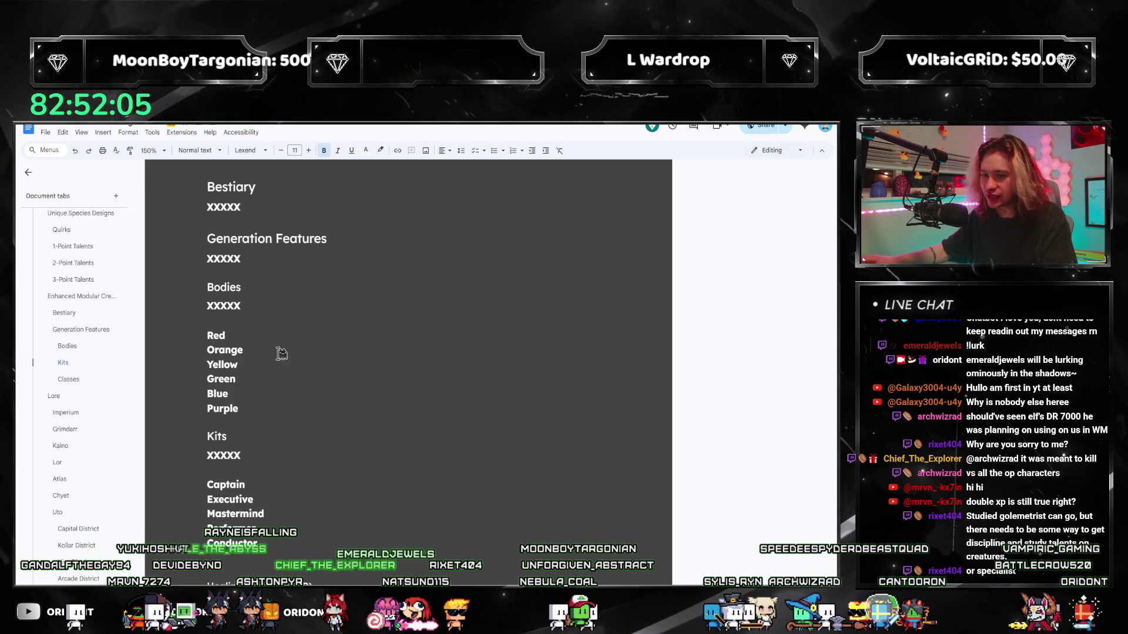
{"action": "scroll", "coordinate": [274, 418], "scroll_direction": "down", "scroll_amount": 2}
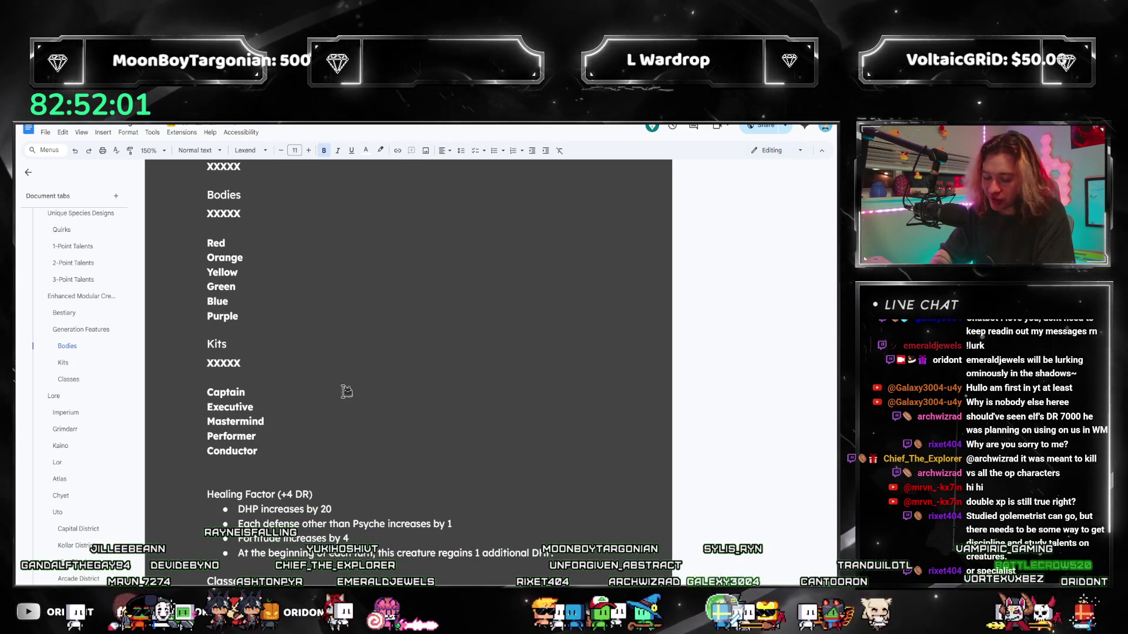
{"action": "type", "text": "Maestro"}
Add Genius as the final Kits entry, then return to the end of the Red line
{"action": "key", "text": "Return"}
{"action": "type", "text": "Lover"}
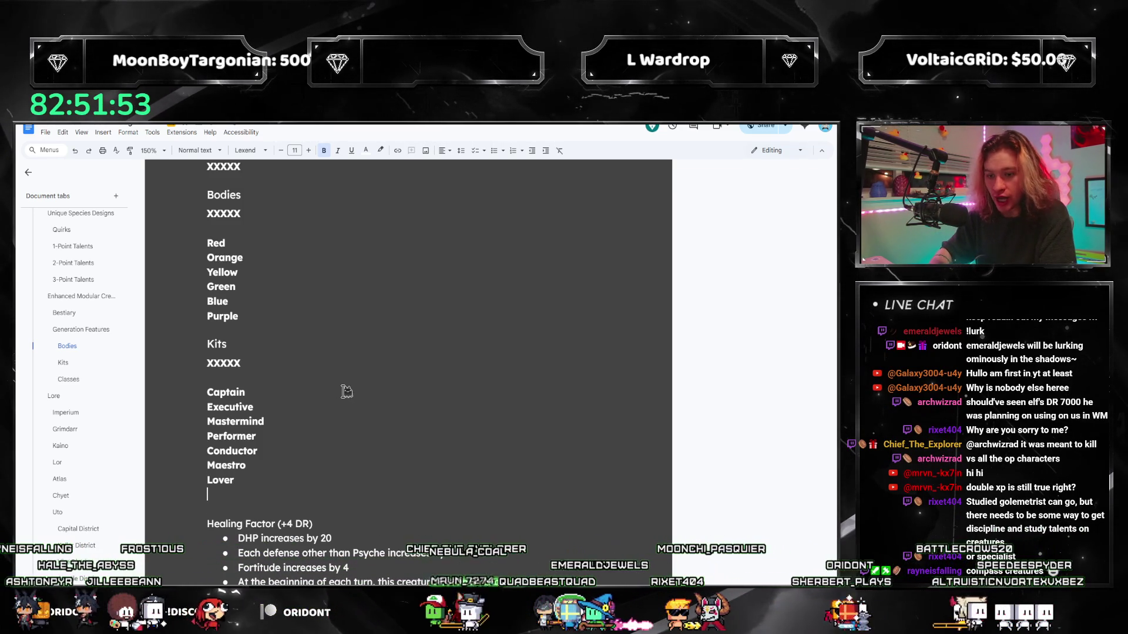
{"action": "type", "text": "Inquisitor"}
{"action": "key", "text": "Return"}
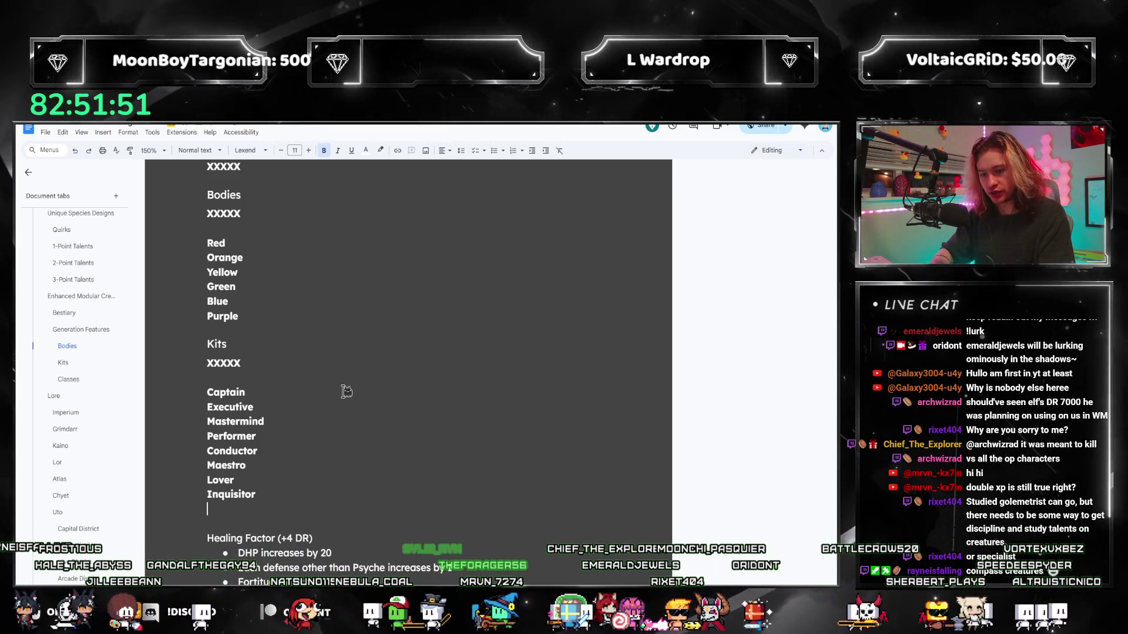
{"action": "type", "text": "Genius"}
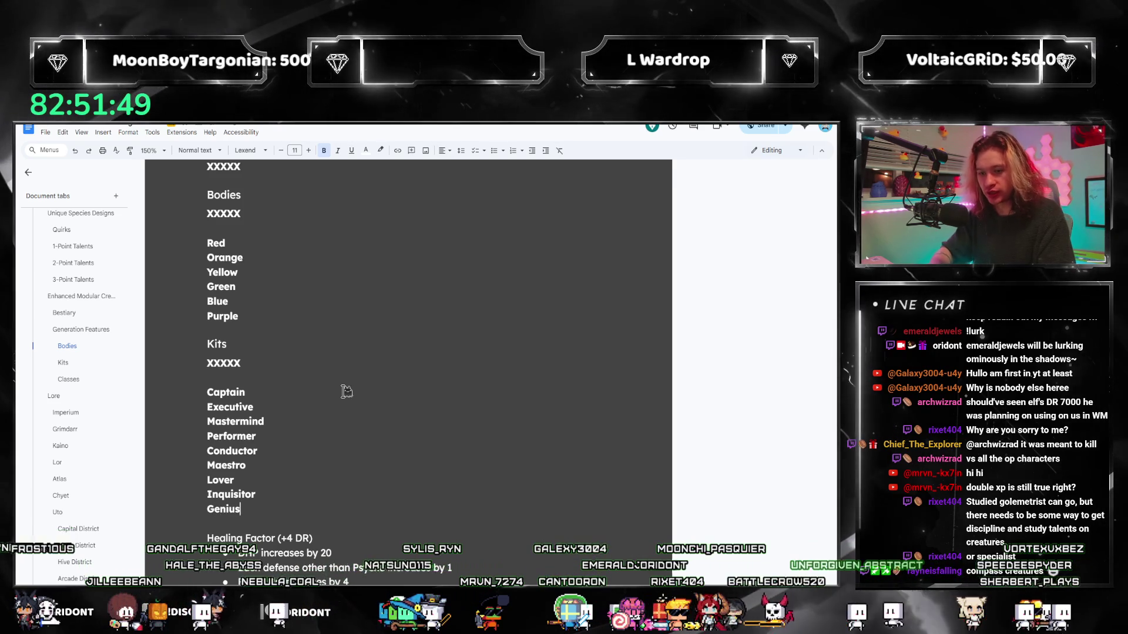
{"action": "scroll", "coordinate": [316, 332], "scroll_direction": "up", "scroll_amount": 1}
{"action": "scroll", "coordinate": [316, 331], "scroll_direction": "up", "scroll_amount": 2}
{"action": "left_click", "coordinate": [320, 335]}
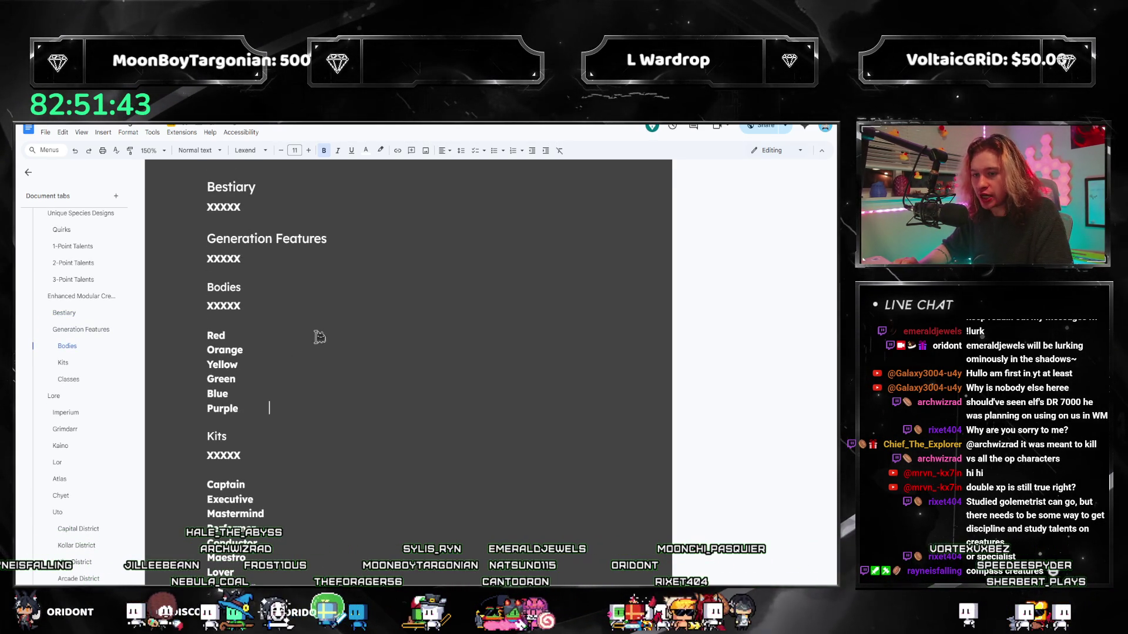
{"action": "type", "text": "Ma"}
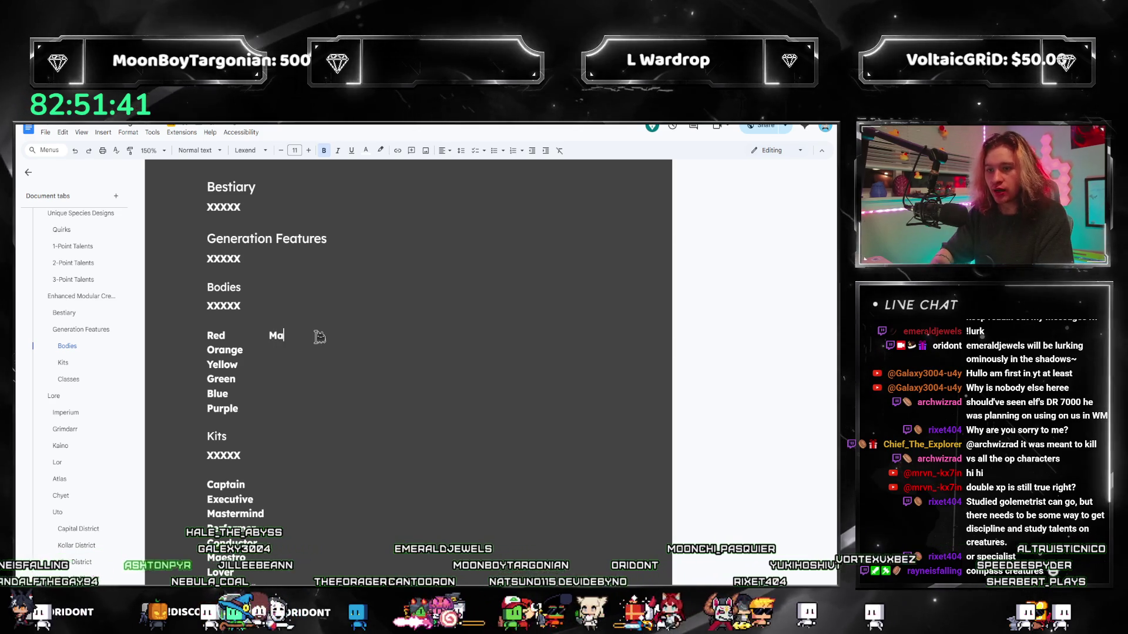
{"action": "type", "text": "rit"}
Tag Red as Martialist/Tank/Combat and continue role tags down the Orange and Yellow lines
{"action": "key", "text": "BackSpace"}
{"action": "key", "text": "BackSpace"}
{"action": "type", "text": "tial"}
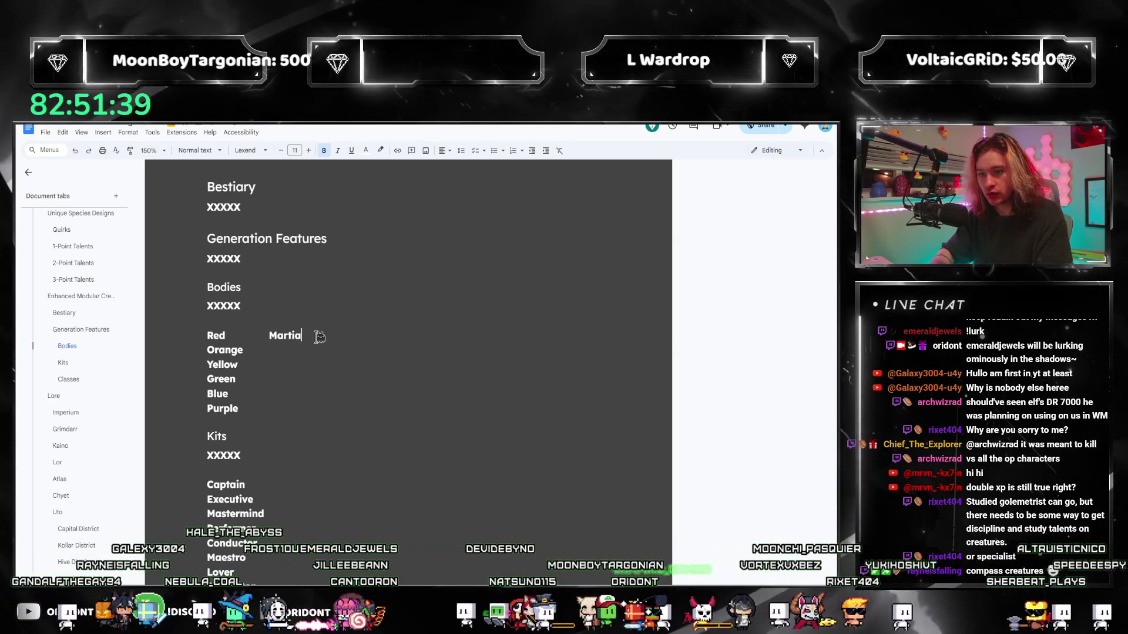
{"action": "type", "text": "ist Rank/Combat"}
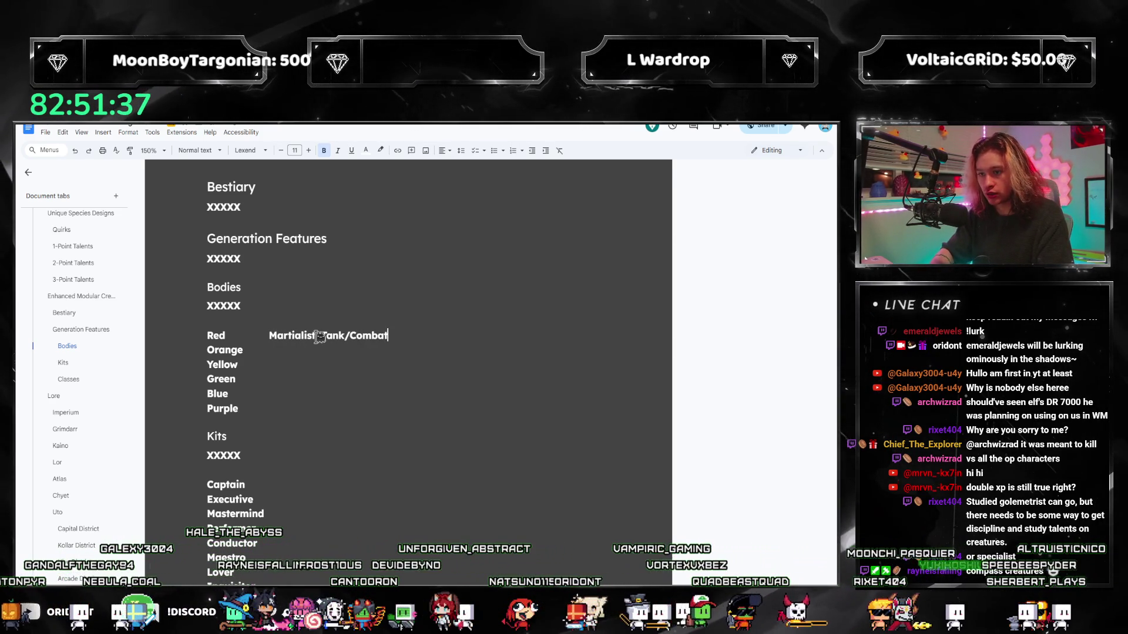
{"action": "key", "text": "Down"}
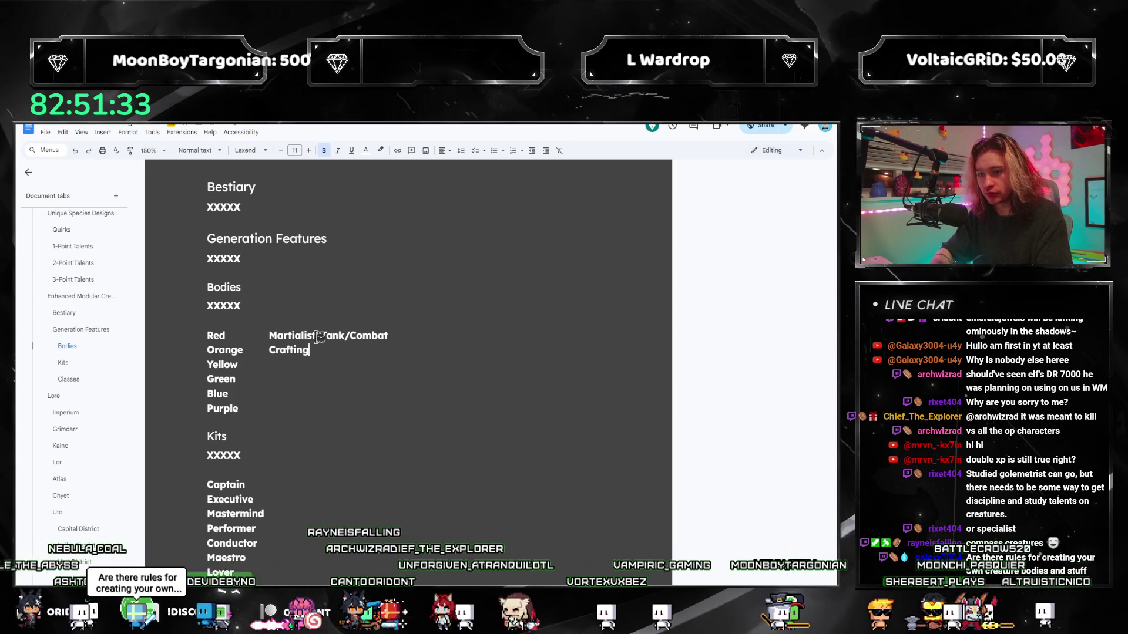
{"action": "type", "text": "/Engineering"}
{"action": "key", "text": "Down"}
{"action": "type", "text": "M"}
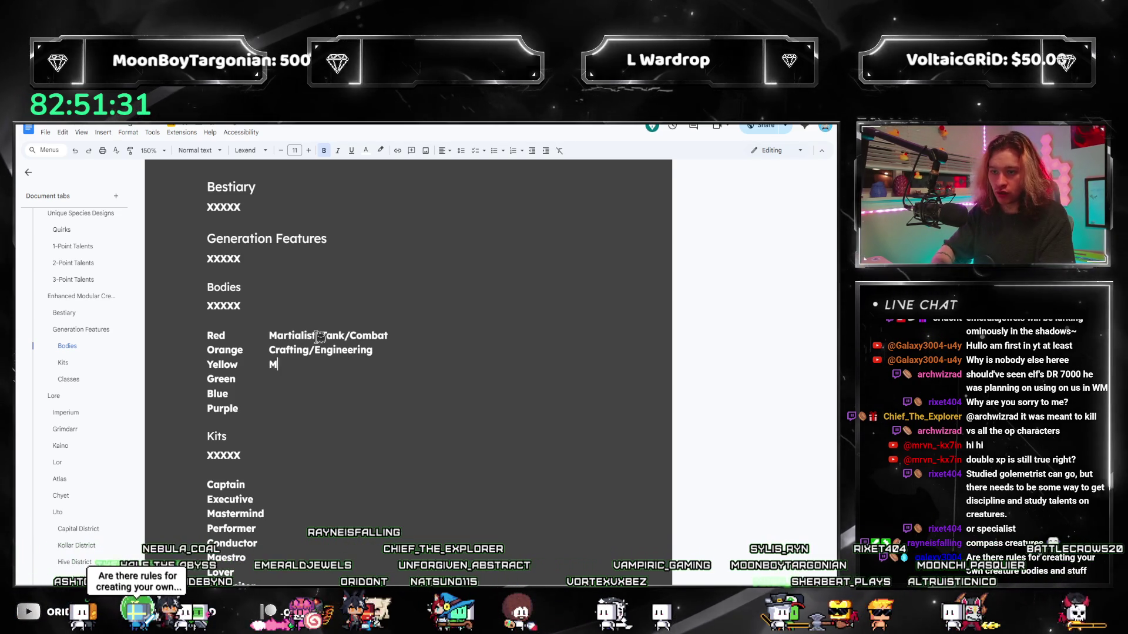
{"action": "type", "text": "agic/Arcane"}
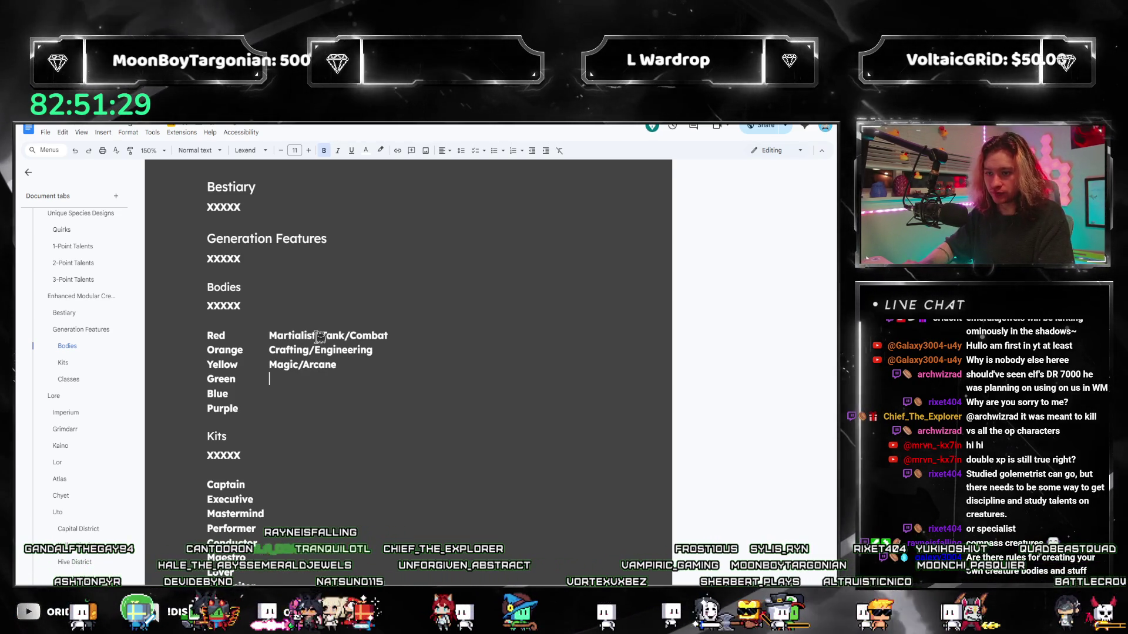
{"action": "type", "text": "/Utility"}
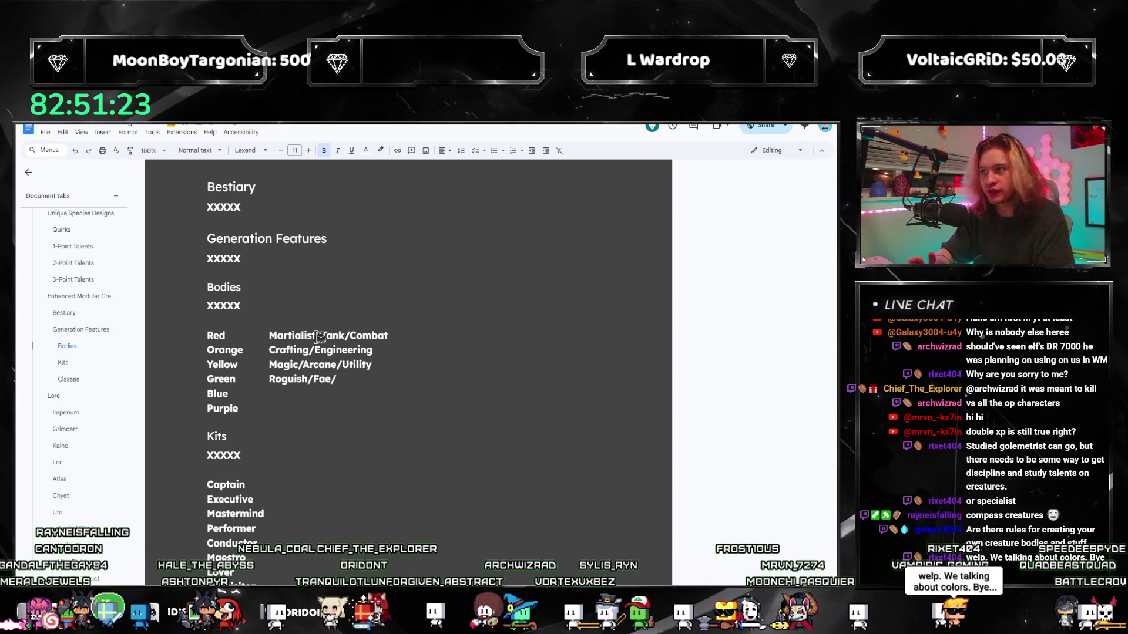
{"action": "type", "text": "Tricky"}
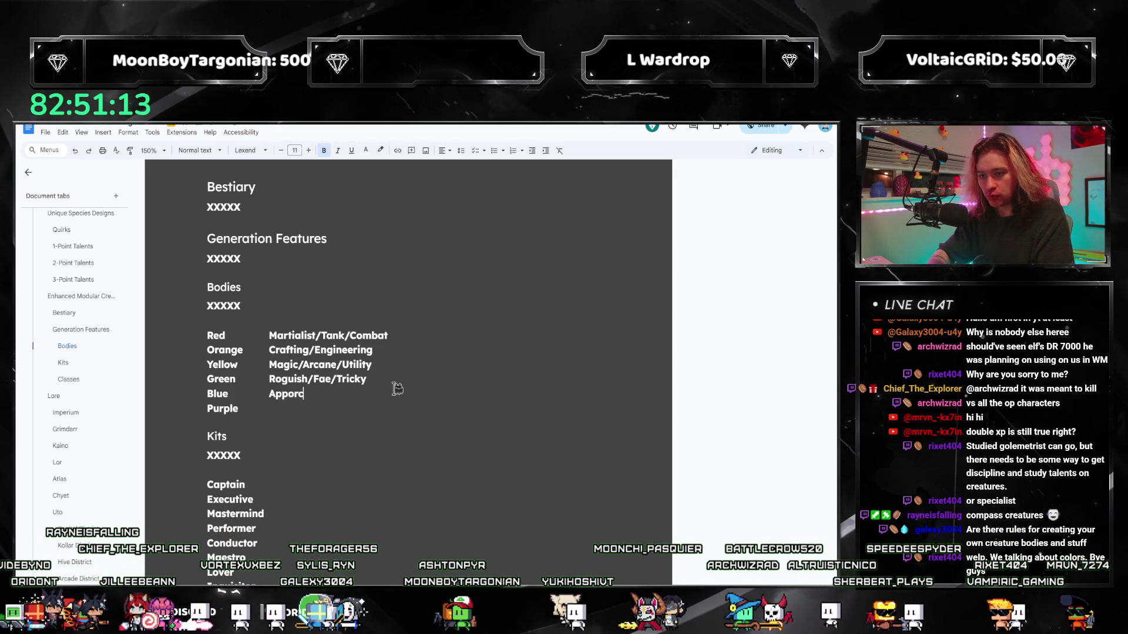
{"action": "type", "text": "roachable/Ch"}
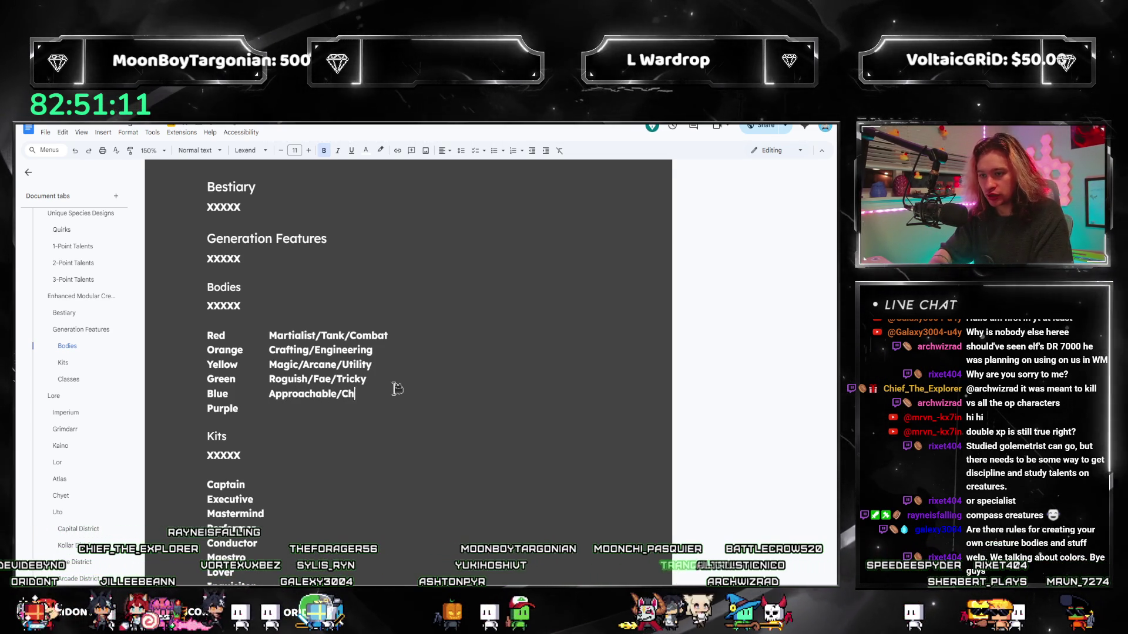
{"action": "type", "text": "arisma/"}
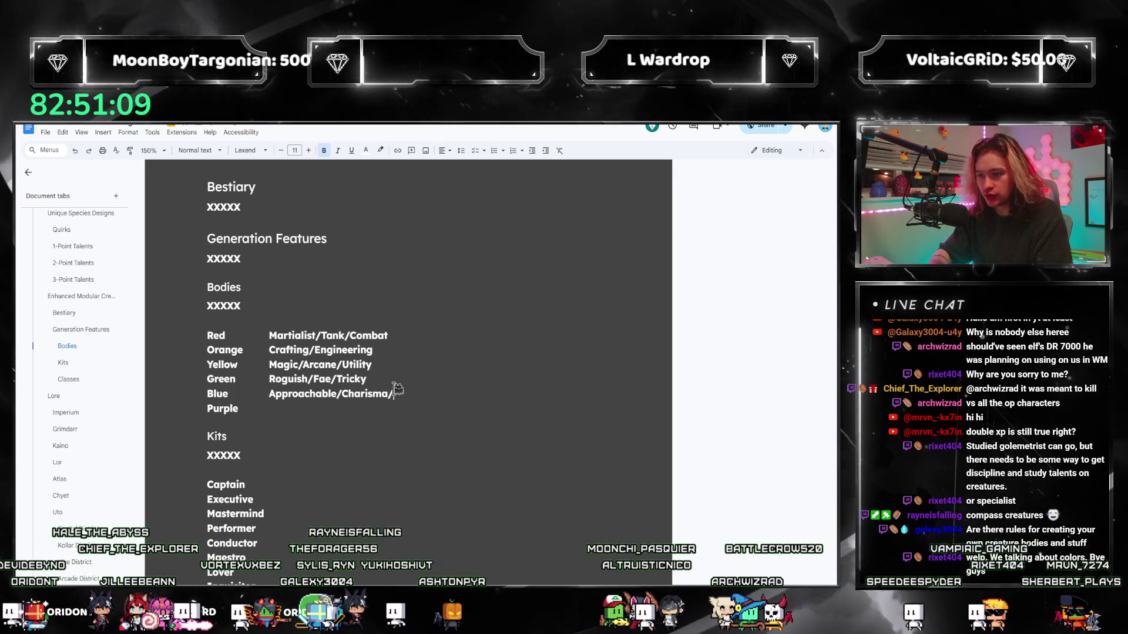
{"action": "type", "text": "Sopport"}
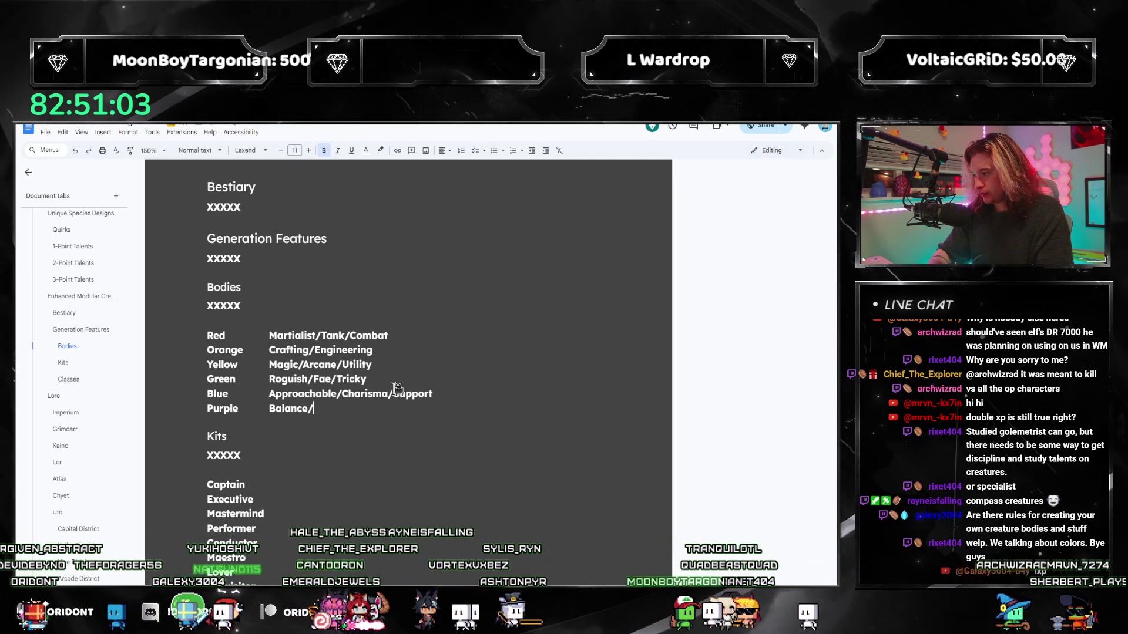
{"action": "type", "text": "Control"}
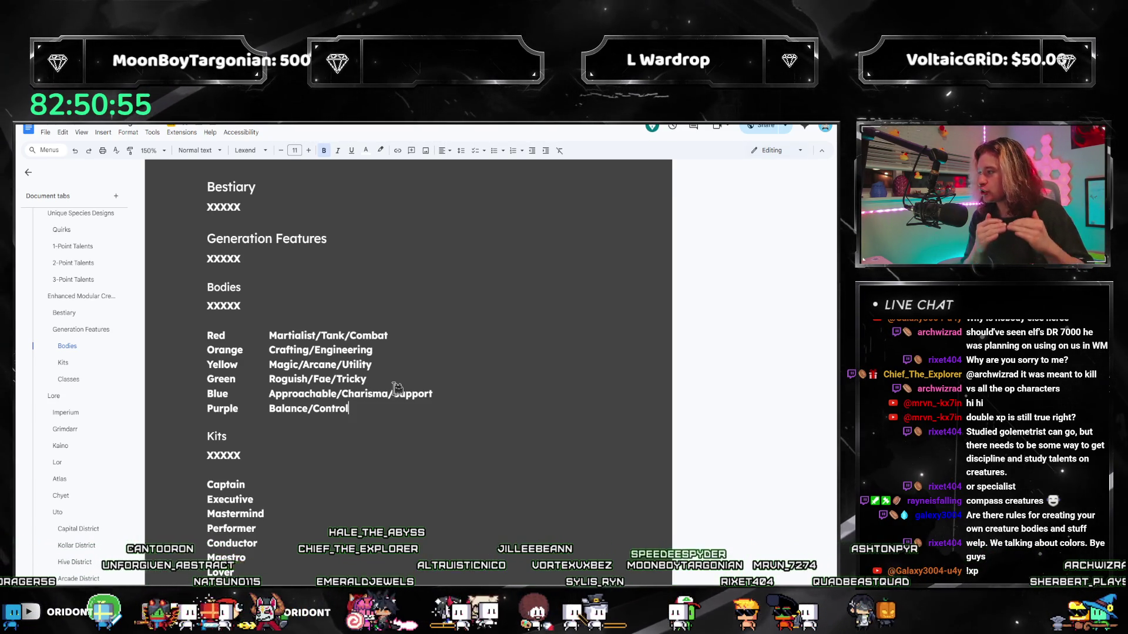
{"action": "scroll", "coordinate": [343, 440], "scroll_direction": "down", "scroll_amount": 1}
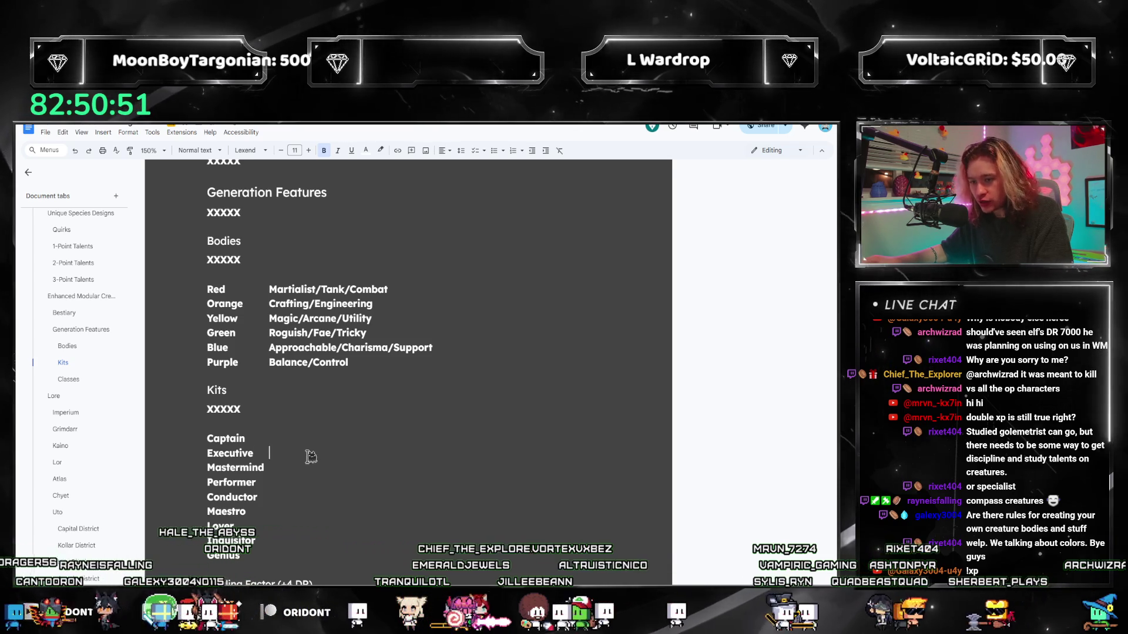
Add a '<-' arrow marker after Mastermind in the Kits list
{"action": "left_click", "coordinate": [307, 469]}
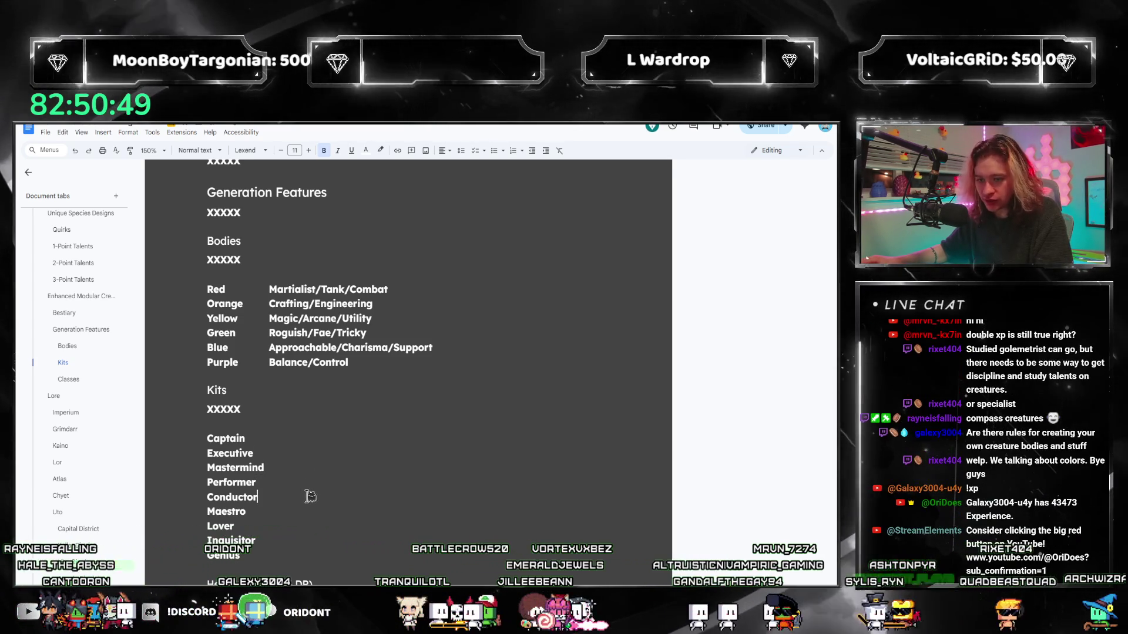
{"action": "left_click", "coordinate": [307, 527]}
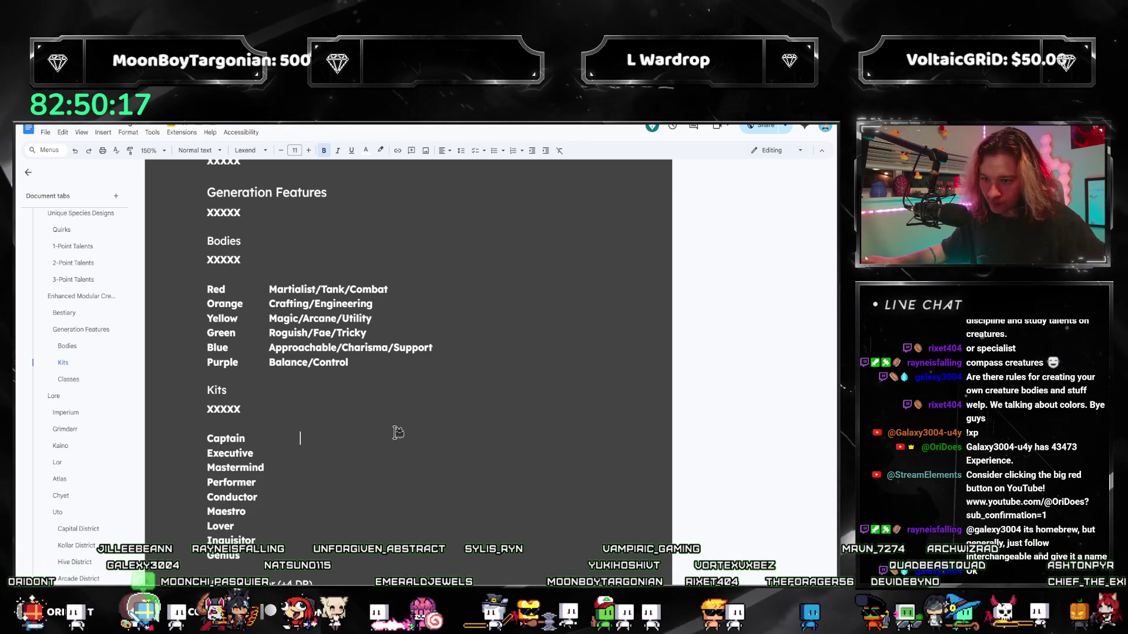
{"action": "scroll", "coordinate": [336, 431], "scroll_direction": "down", "scroll_amount": 1}
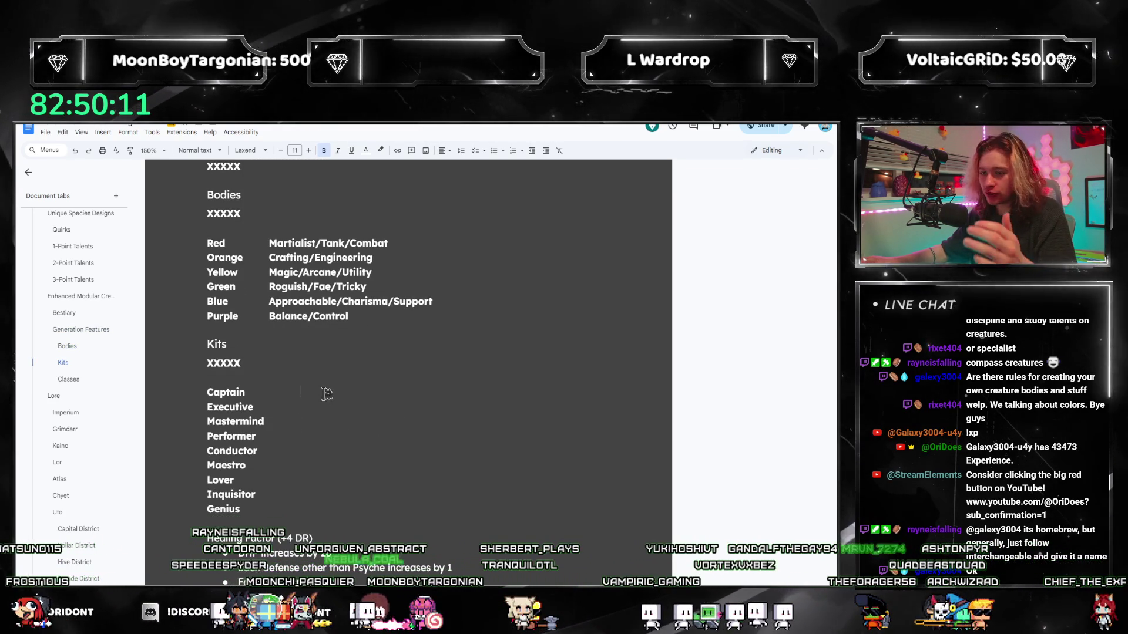
{"action": "left_click", "coordinate": [324, 422]}
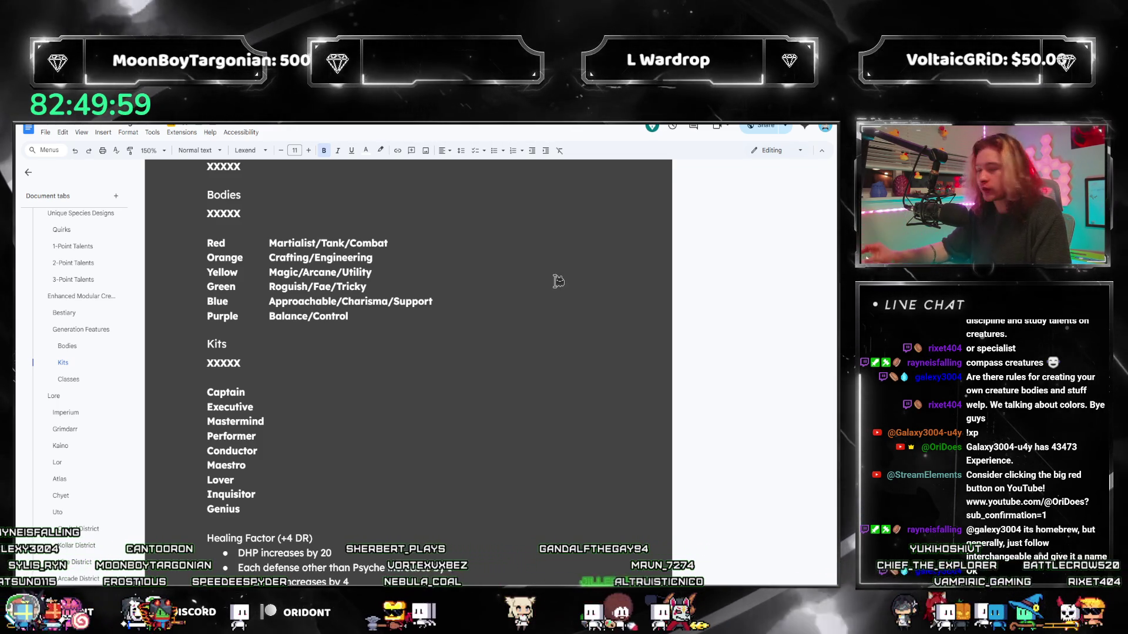
{"action": "scroll", "coordinate": [308, 373], "scroll_direction": "down", "scroll_amount": 1}
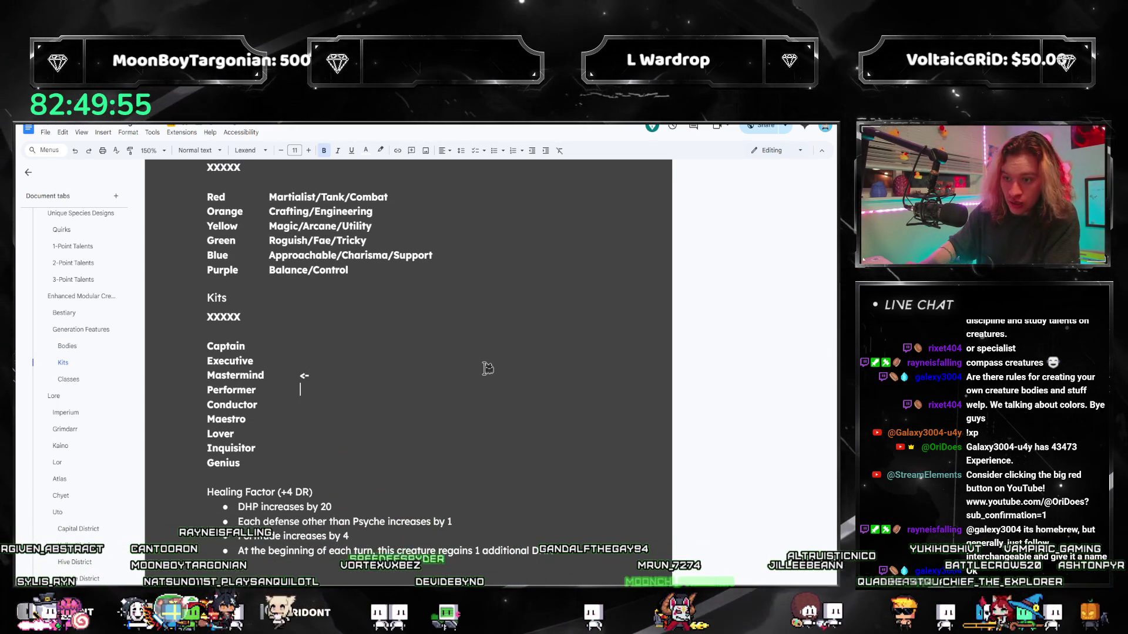
Add a '<-' arrow after Maestro and select the arrow text after Mastermind
{"action": "key", "text": "Down"}
{"action": "key", "text": "Down"}
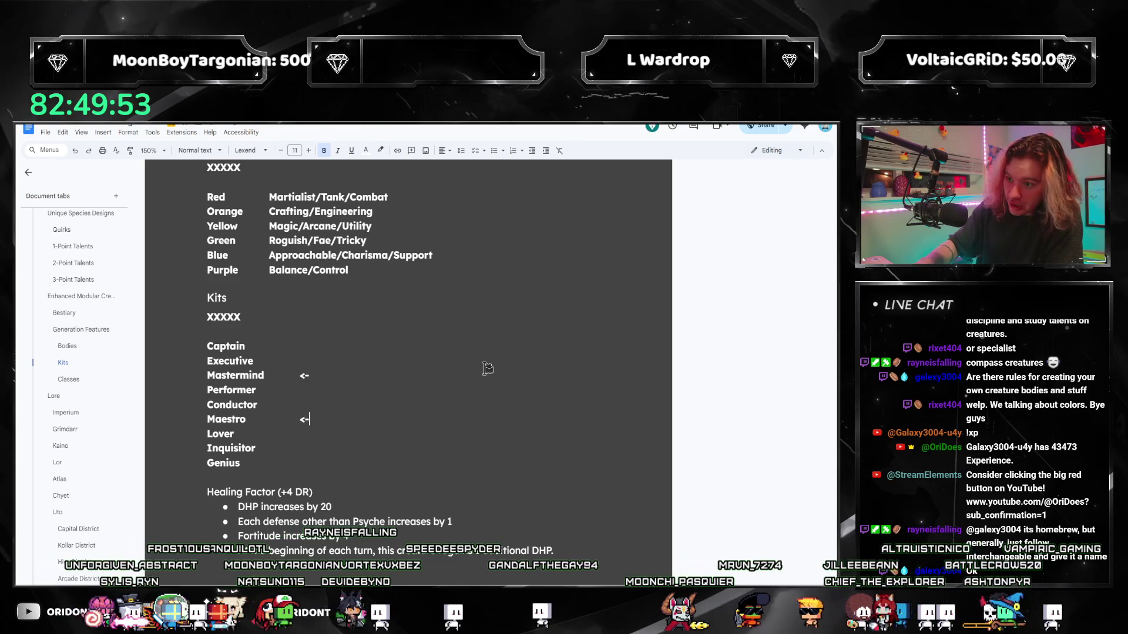
{"action": "type", "text": "-"}
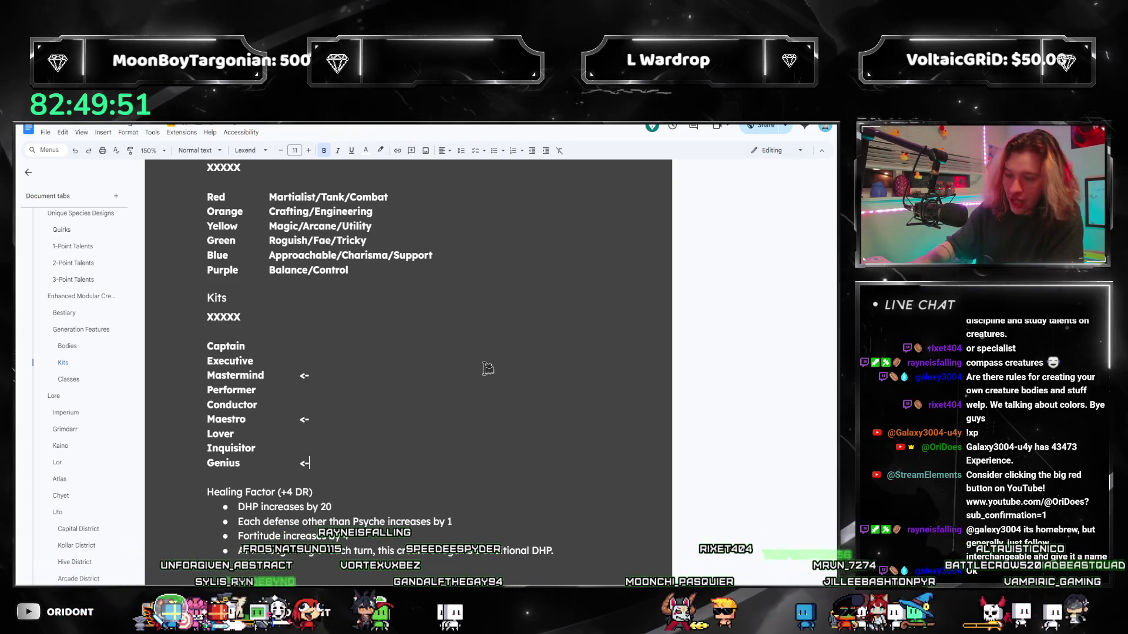
{"action": "left_click", "coordinate": [308, 420]}
{"action": "key", "text": "BackSpace"}
{"action": "key", "text": "BackSpace"}
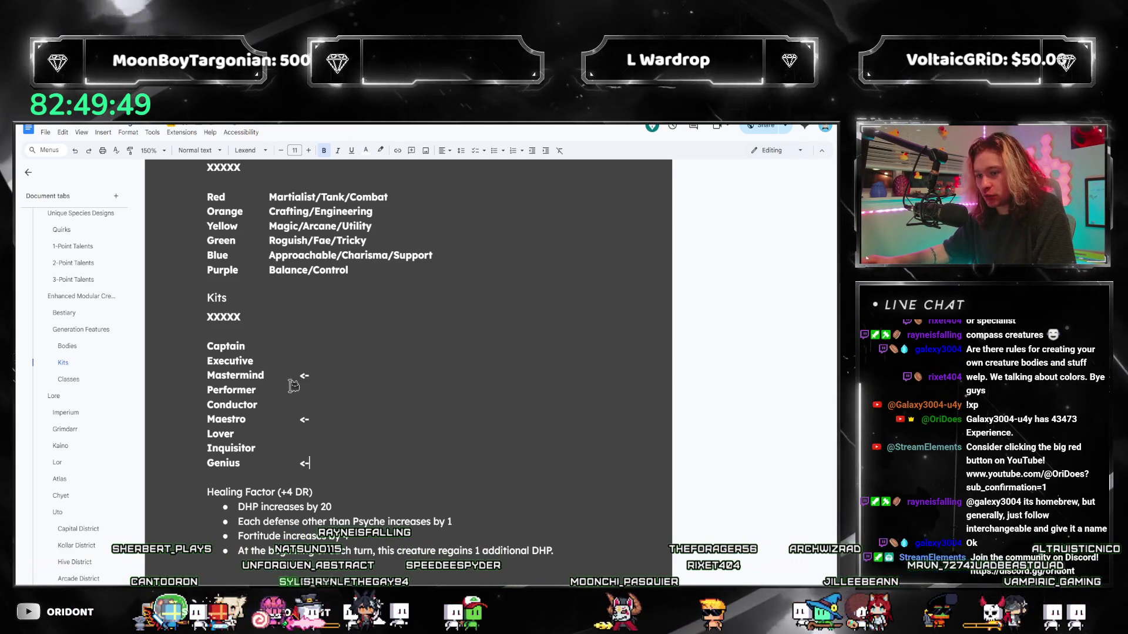
{"action": "type", "text": "<-"}
{"action": "left_click_drag", "start_coordinate": [337, 377], "coordinate": [231, 376]}
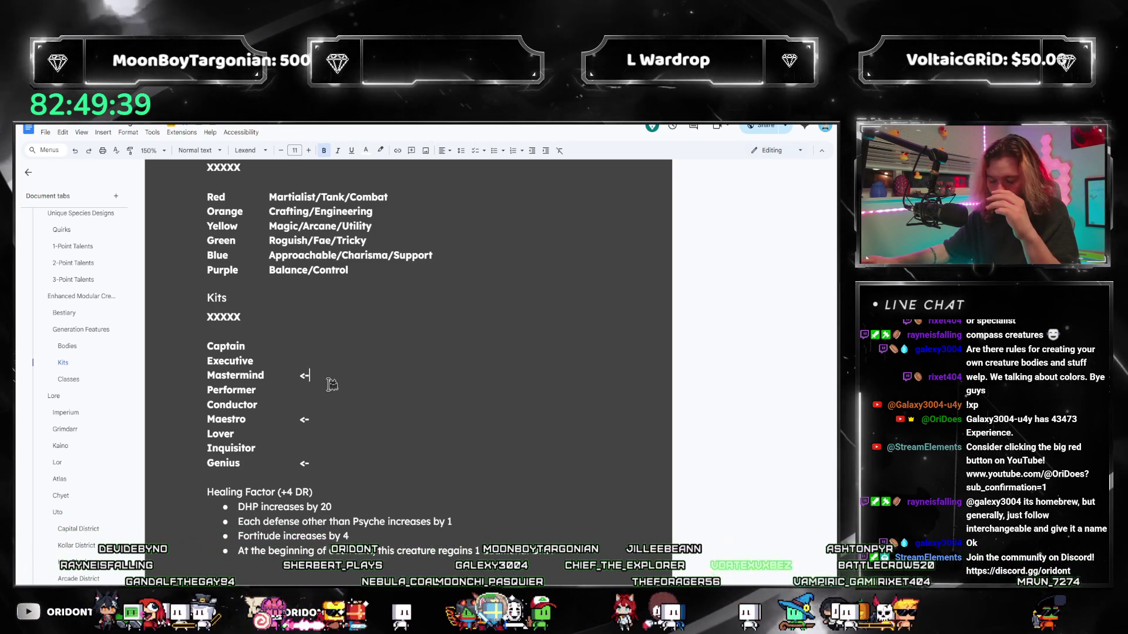
Flag Genius with an arrow too, then switch to the creature-design PDF
{"action": "double_click", "coordinate": [254, 376]}
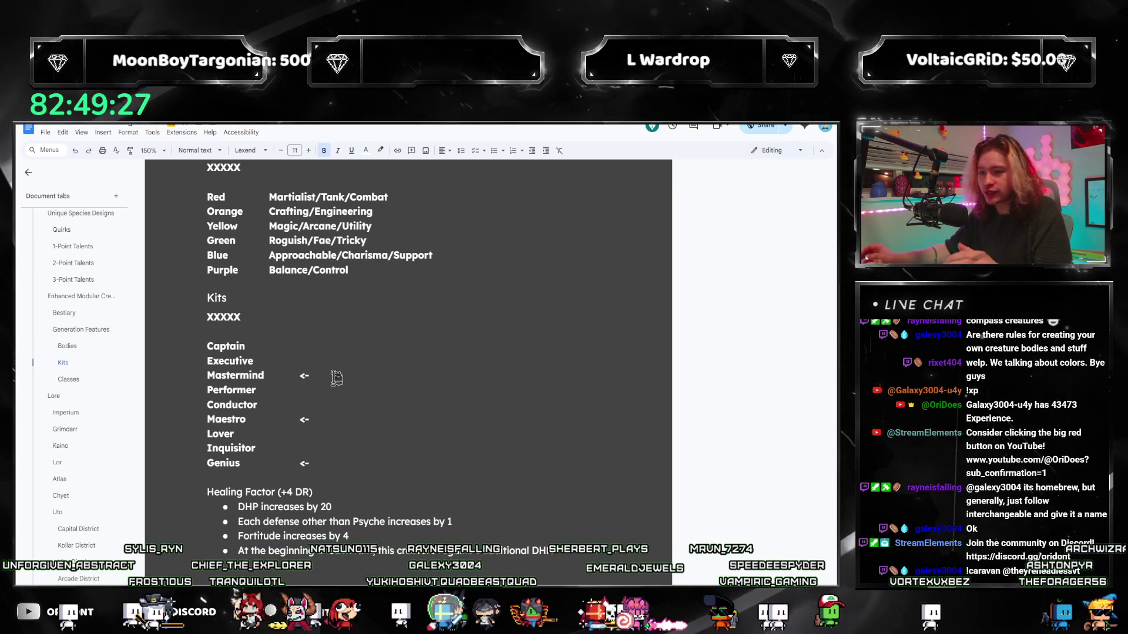
{"action": "key", "text": "Down"}
{"action": "key", "text": "Down"}
{"action": "key", "text": "Down"}
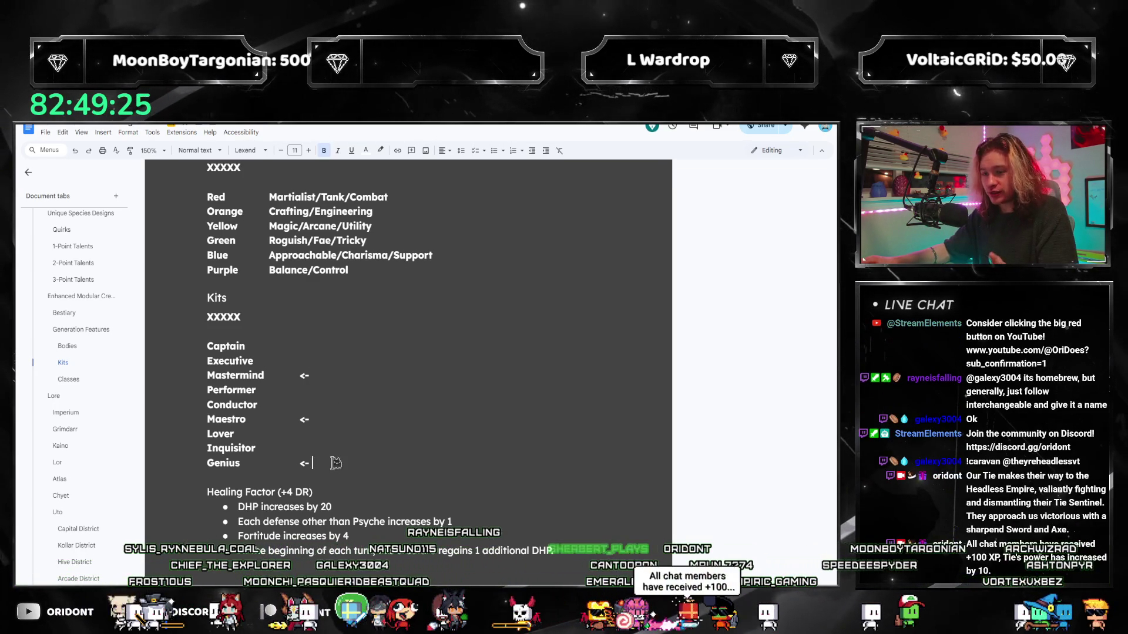
{"action": "key", "text": "alt+Tab"}
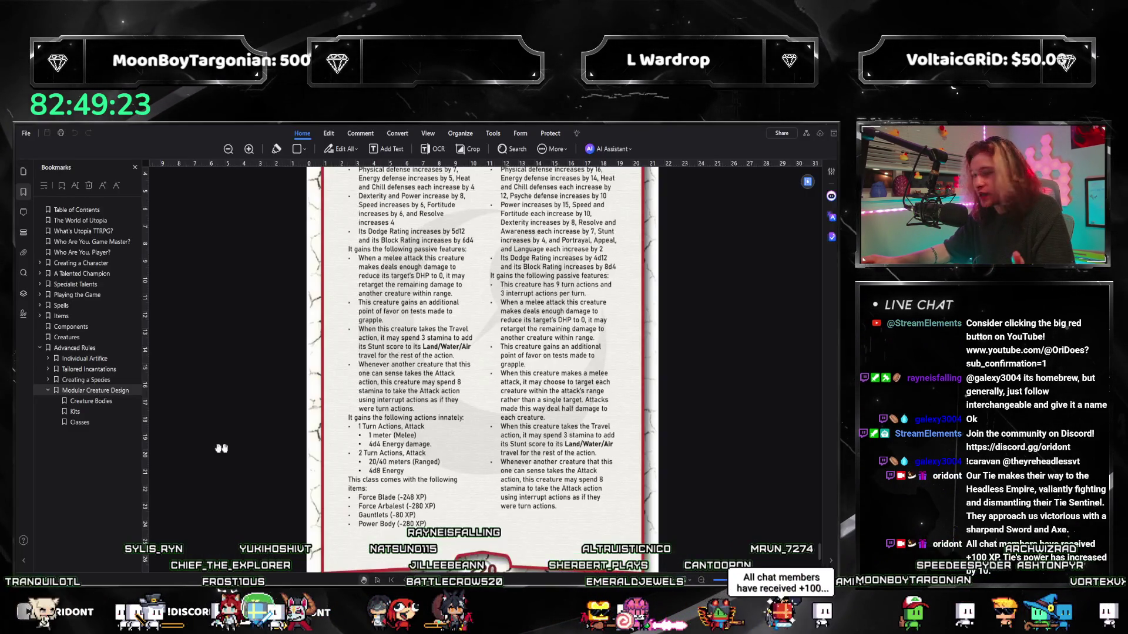
{"action": "scroll", "coordinate": [587, 372], "scroll_direction": "up", "scroll_amount": 3}
{"action": "scroll", "coordinate": [516, 325], "scroll_direction": "up", "scroll_amount": 3}
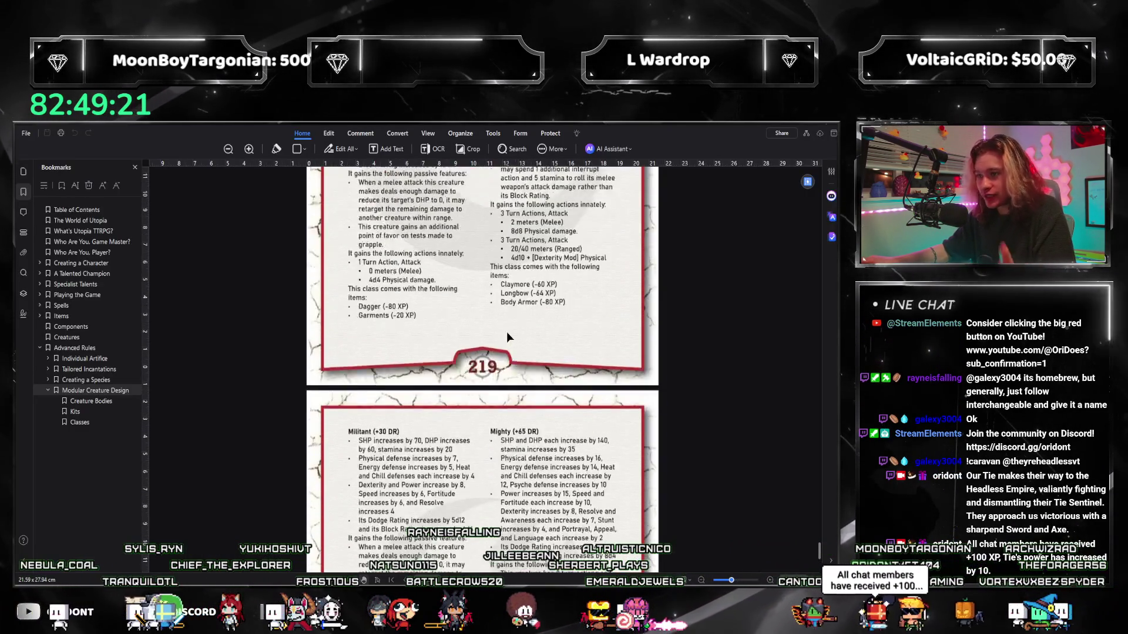
{"action": "scroll", "coordinate": [507, 333], "scroll_direction": "up", "scroll_amount": 3}
{"action": "scroll", "coordinate": [507, 332], "scroll_direction": "up", "scroll_amount": 2}
{"action": "scroll", "coordinate": [507, 332], "scroll_direction": "up", "scroll_amount": 3}
{"action": "scroll", "coordinate": [507, 332], "scroll_direction": "up", "scroll_amount": 3}
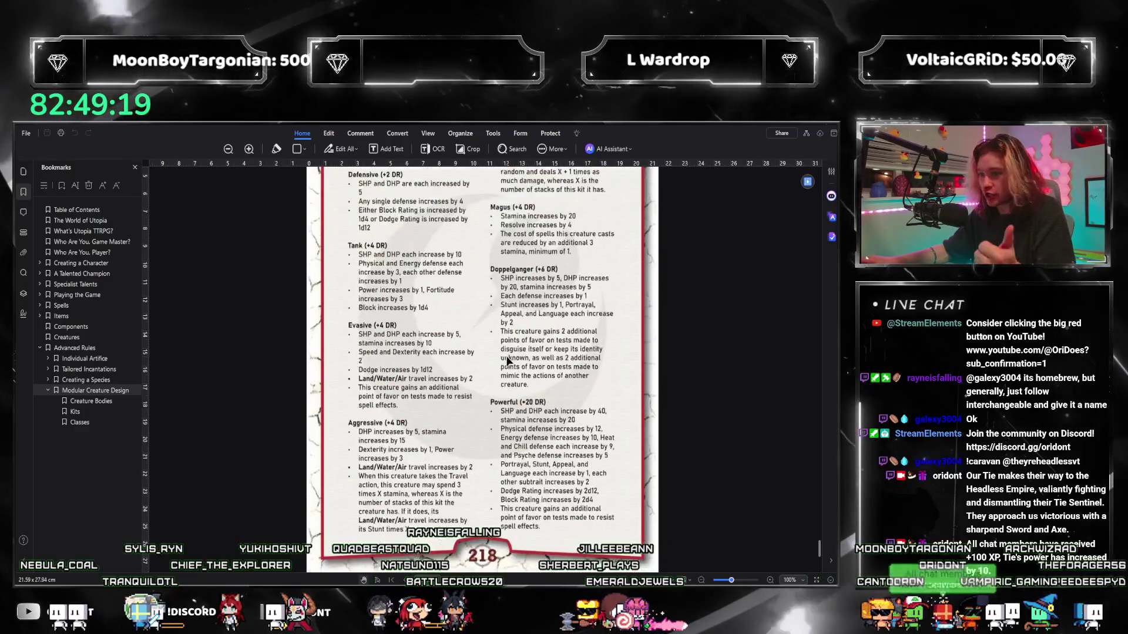
{"action": "scroll", "coordinate": [571, 322], "scroll_direction": "up", "scroll_amount": 3}
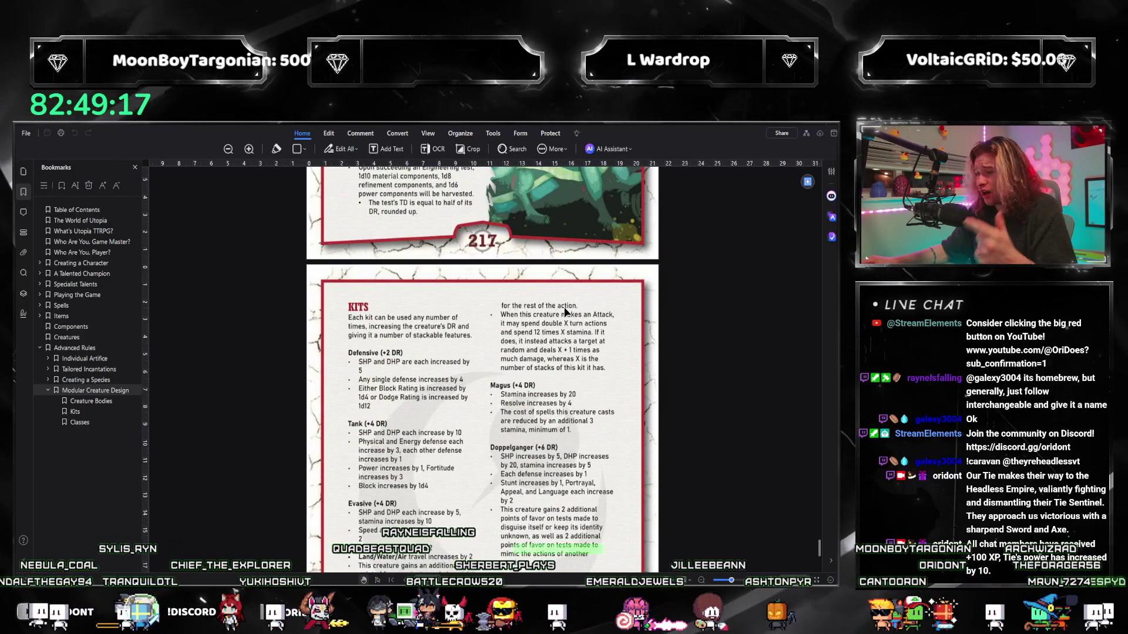
{"action": "scroll", "coordinate": [536, 353], "scroll_direction": "down", "scroll_amount": 3}
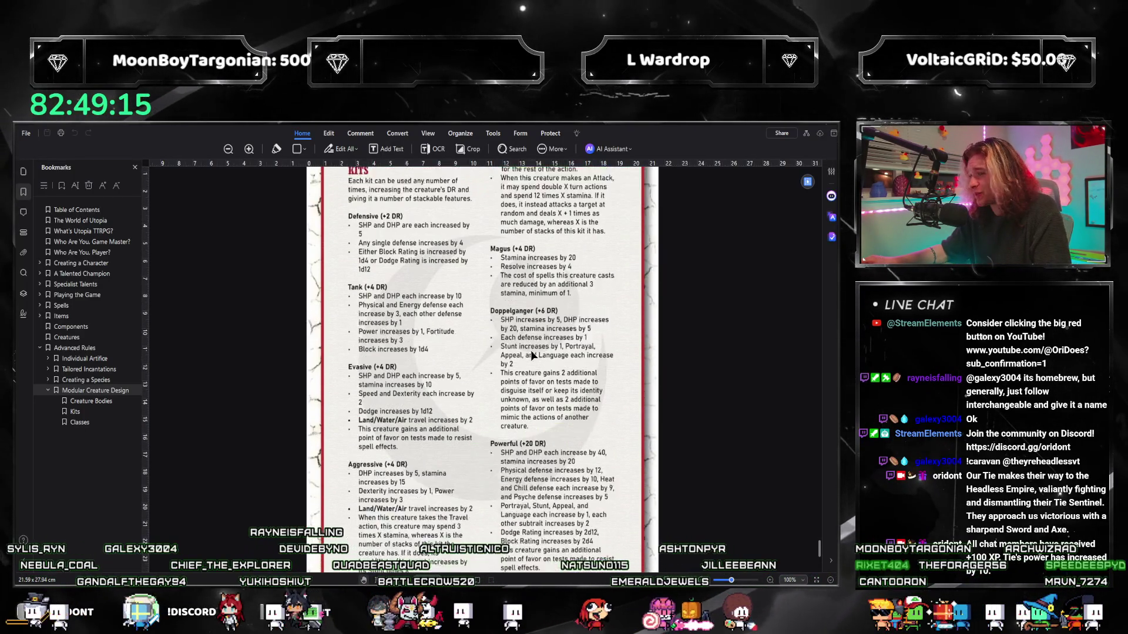
{"action": "scroll", "coordinate": [491, 371], "scroll_direction": "up", "scroll_amount": 2}
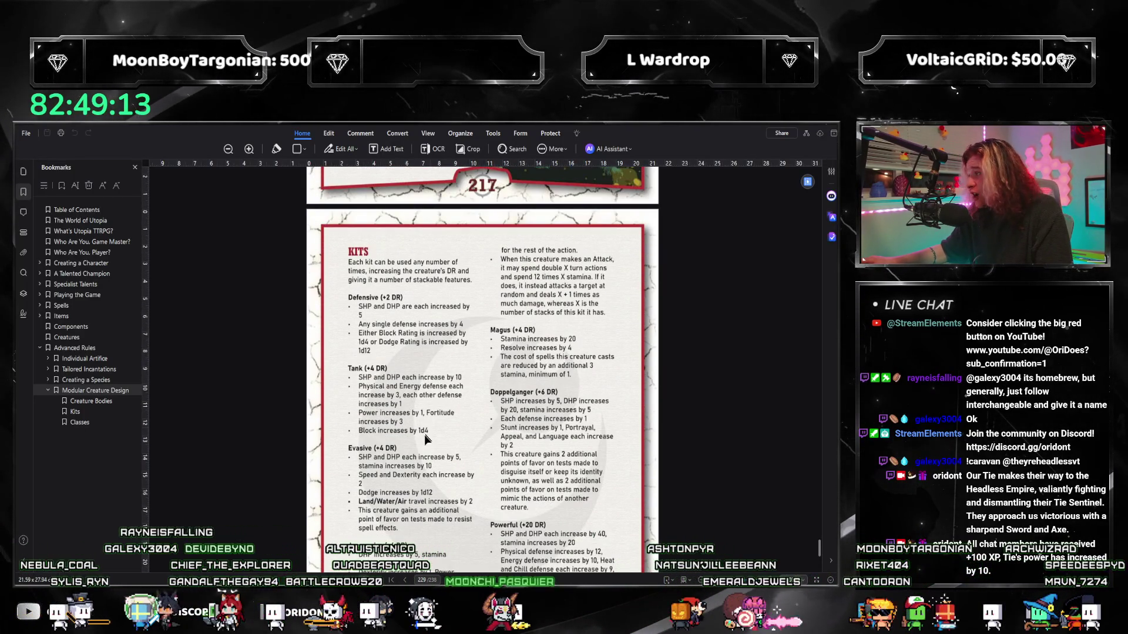
{"action": "scroll", "coordinate": [425, 395], "scroll_direction": "up", "scroll_amount": 5}
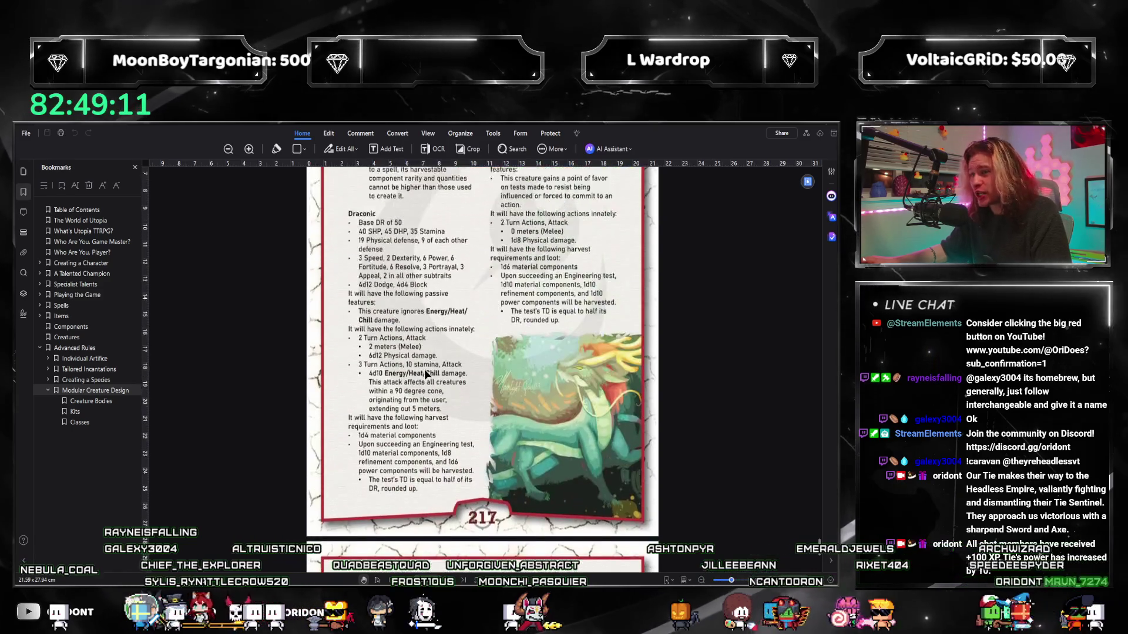
{"action": "scroll", "coordinate": [424, 369], "scroll_direction": "down", "scroll_amount": 3}
{"action": "scroll", "coordinate": [424, 381], "scroll_direction": "down", "scroll_amount": 2}
{"action": "scroll", "coordinate": [424, 382], "scroll_direction": "down", "scroll_amount": 2}
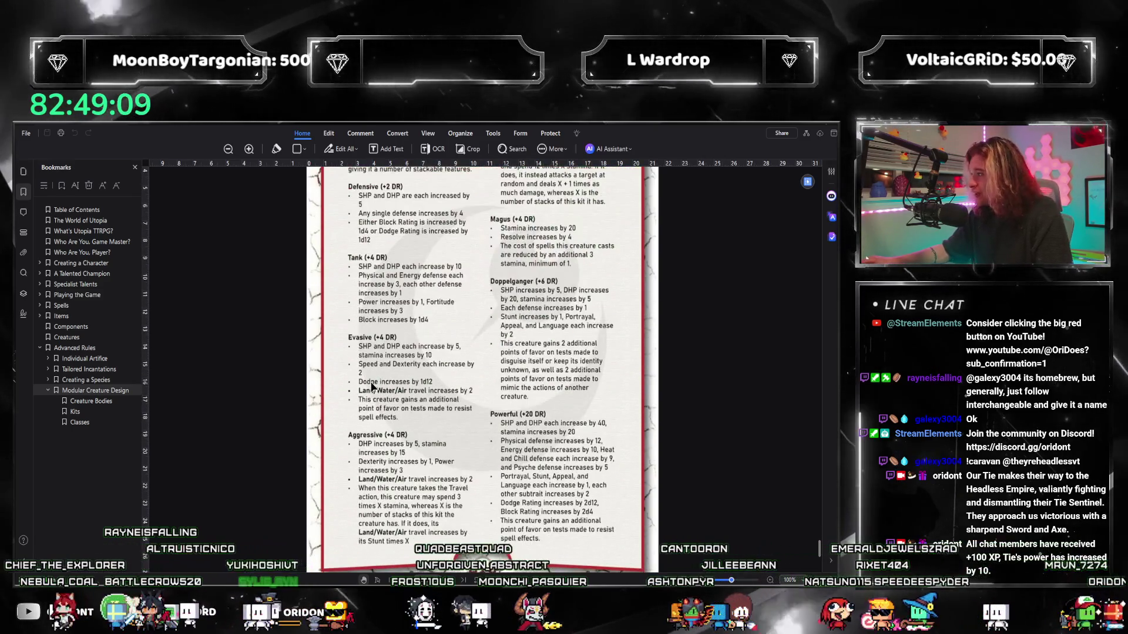
{"action": "scroll", "coordinate": [371, 378], "scroll_direction": "down", "scroll_amount": 1}
{"action": "scroll", "coordinate": [372, 379], "scroll_direction": "down", "scroll_amount": 4}
{"action": "scroll", "coordinate": [380, 372], "scroll_direction": "down", "scroll_amount": 2}
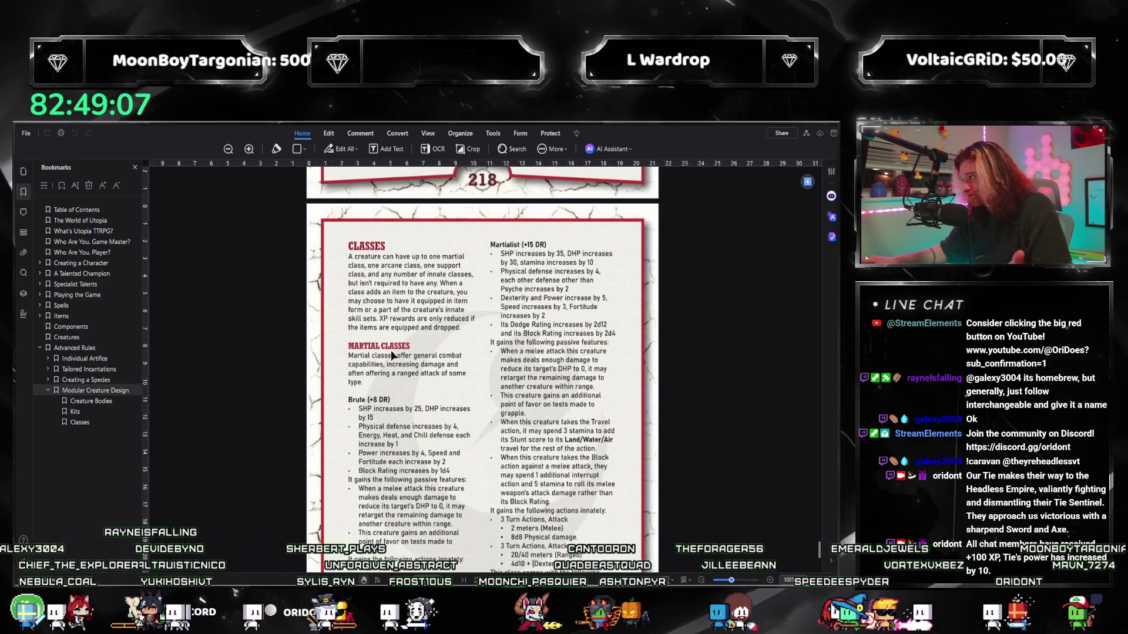
{"action": "scroll", "coordinate": [379, 372], "scroll_direction": "down", "scroll_amount": 4}
{"action": "scroll", "coordinate": [389, 384], "scroll_direction": "down", "scroll_amount": 1}
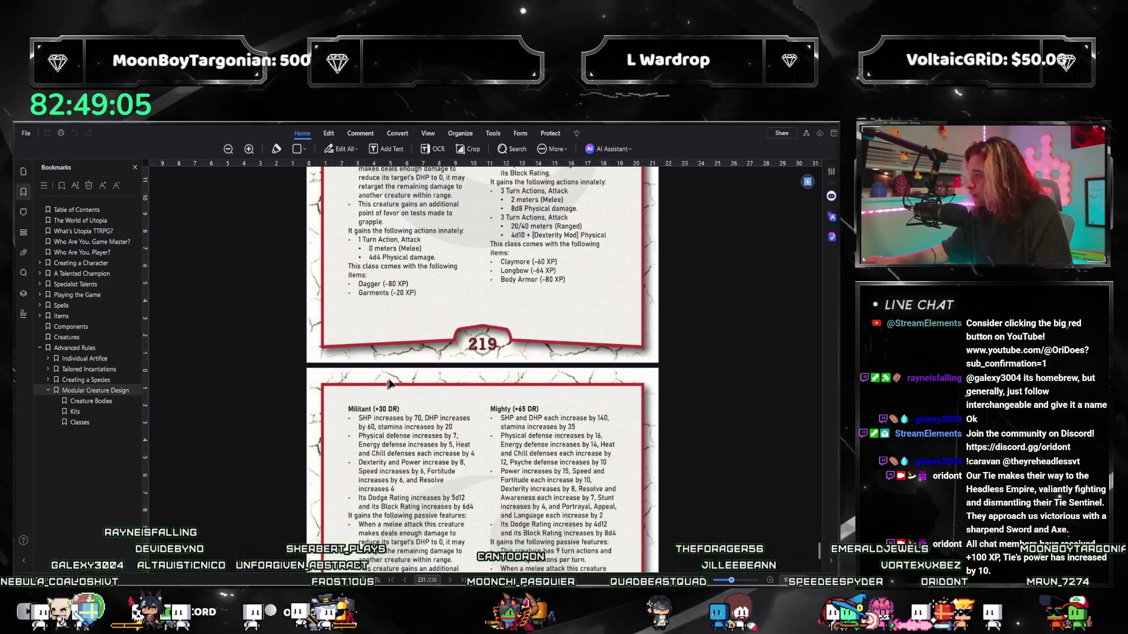
Return from the PDFelement Kits and Classes pages to the Google Docs notes
{"action": "key", "text": "alt+Tab"}
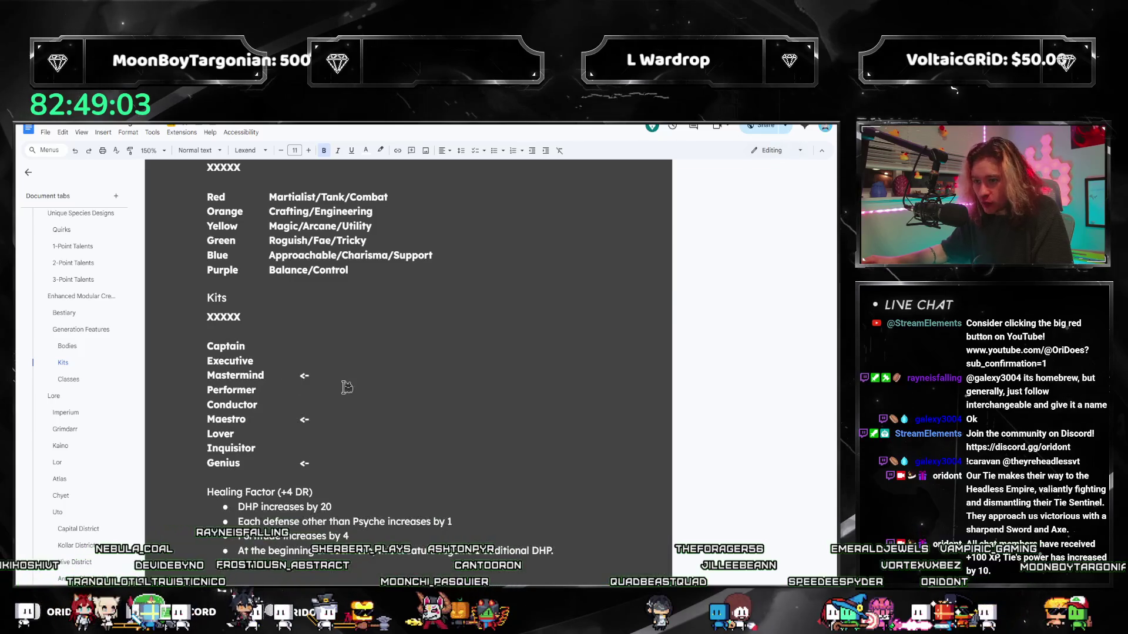
Delete the '<-' arrow markers beside Mastermind, Maestro and Genius
{"action": "key", "text": "Up"}
{"action": "key", "text": "Up"}
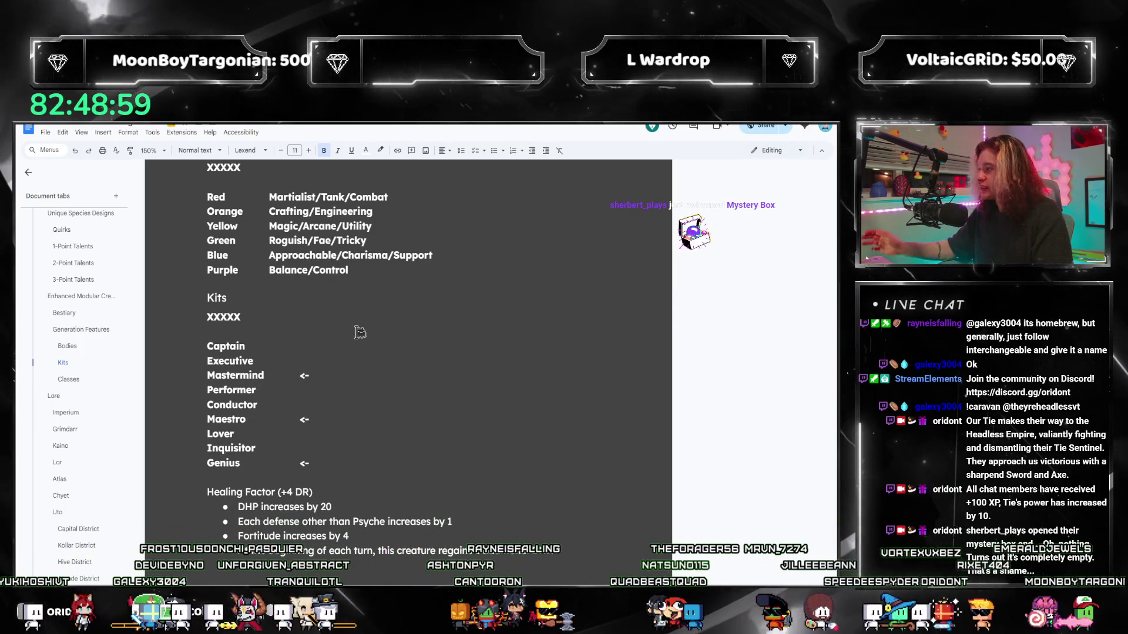
{"action": "key", "text": "Up"}
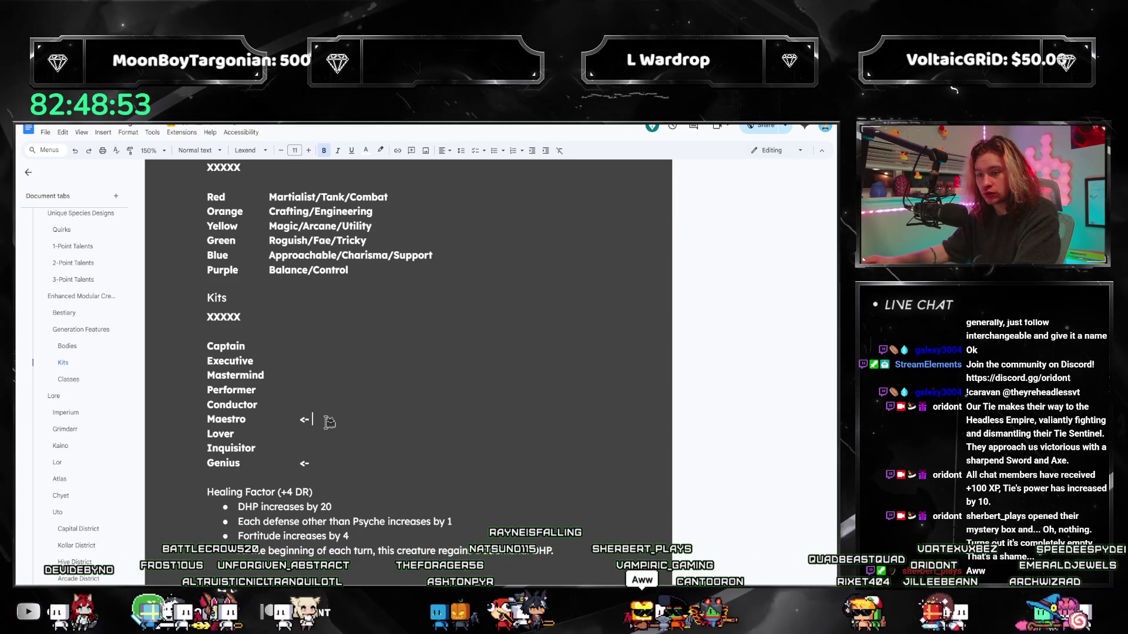
{"action": "left_click", "coordinate": [338, 348]}
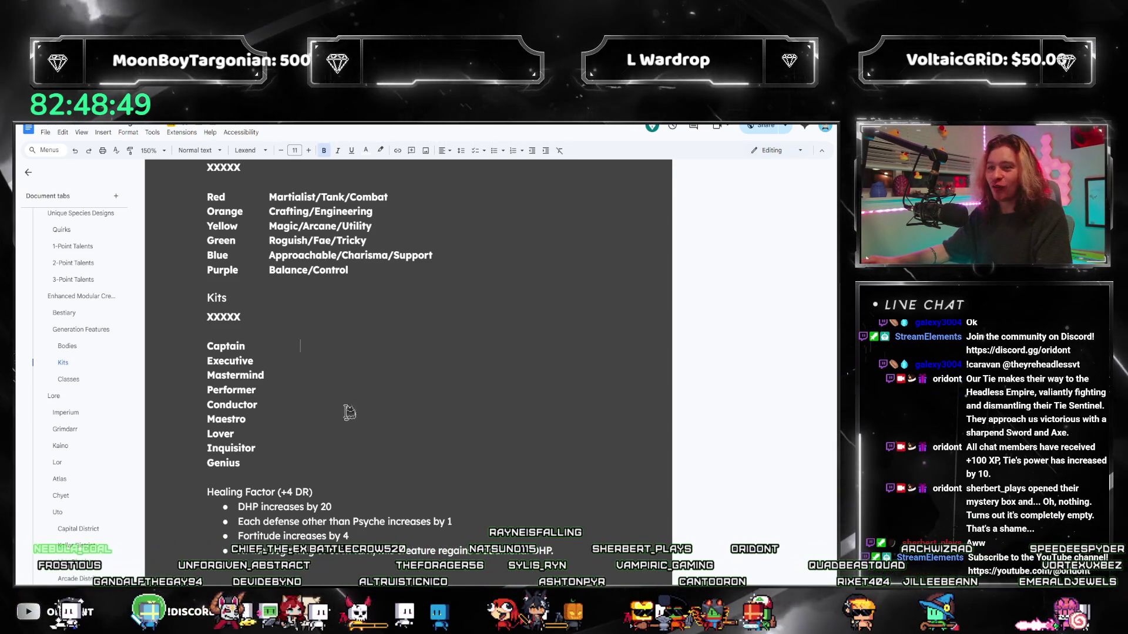
Select the Balance/Control description on the Purple line
{"action": "left_click", "coordinate": [359, 269]}
{"action": "key", "text": "shift+Down"}
{"action": "double_click", "coordinate": [286, 271]}
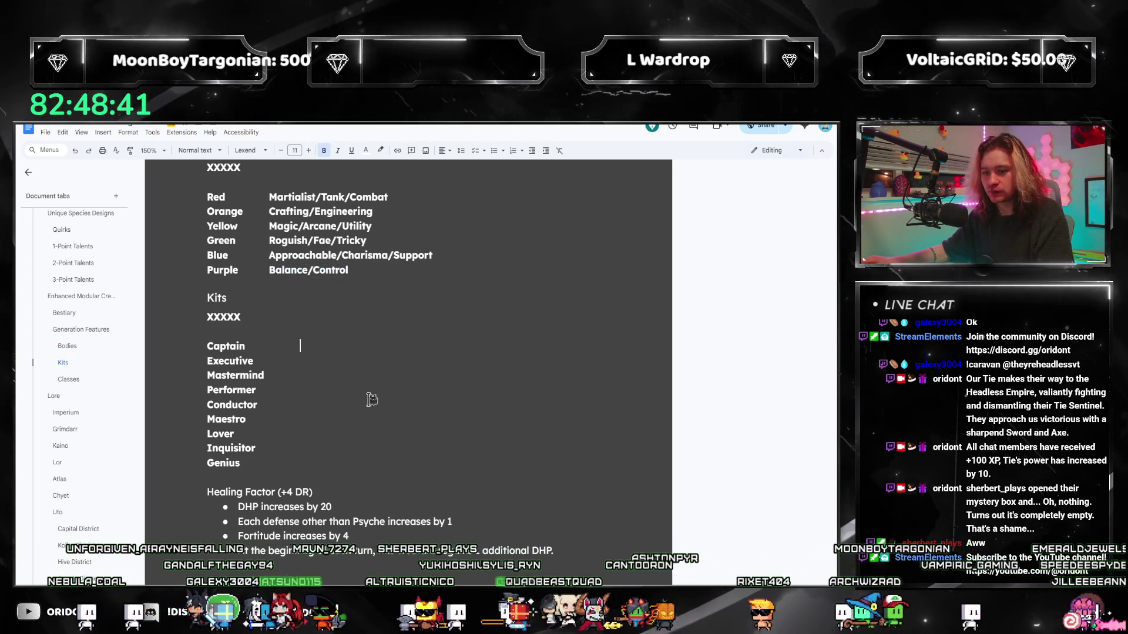
{"action": "scroll", "coordinate": [371, 396], "scroll_direction": "up", "scroll_amount": 2}
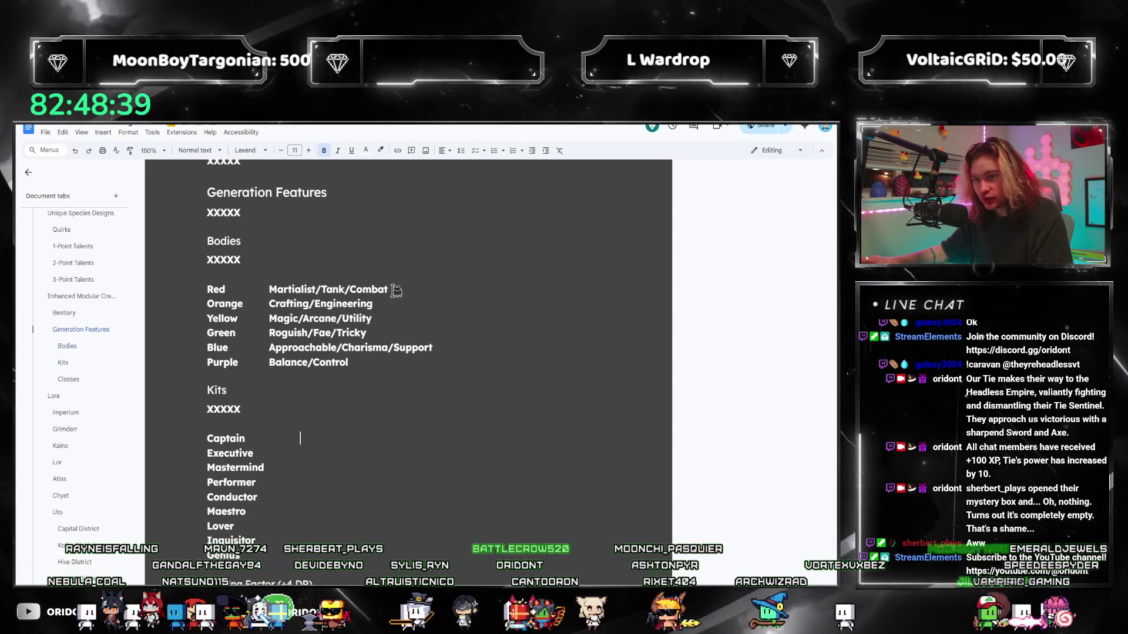
Review the Martialist/Tank/Combat and Crafting/Engineering descriptions in the Bodies list
{"action": "left_click_drag", "start_coordinate": [391, 289], "coordinate": [268, 290]}
{"action": "left_click_drag", "start_coordinate": [372, 304], "coordinate": [294, 304]}
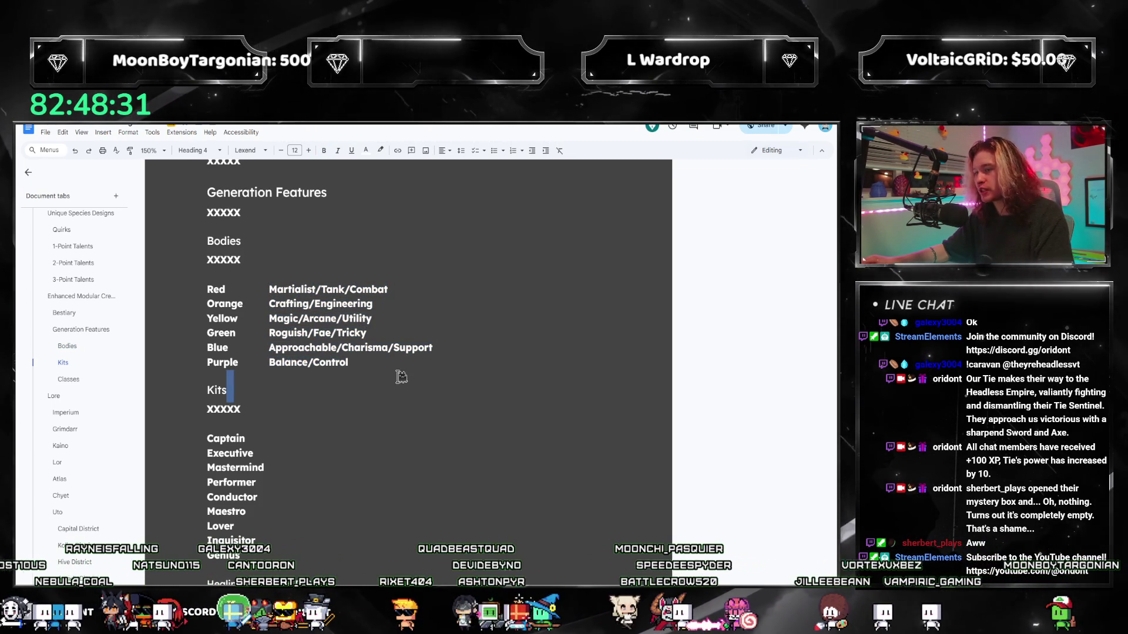
{"action": "left_click", "coordinate": [345, 438]}
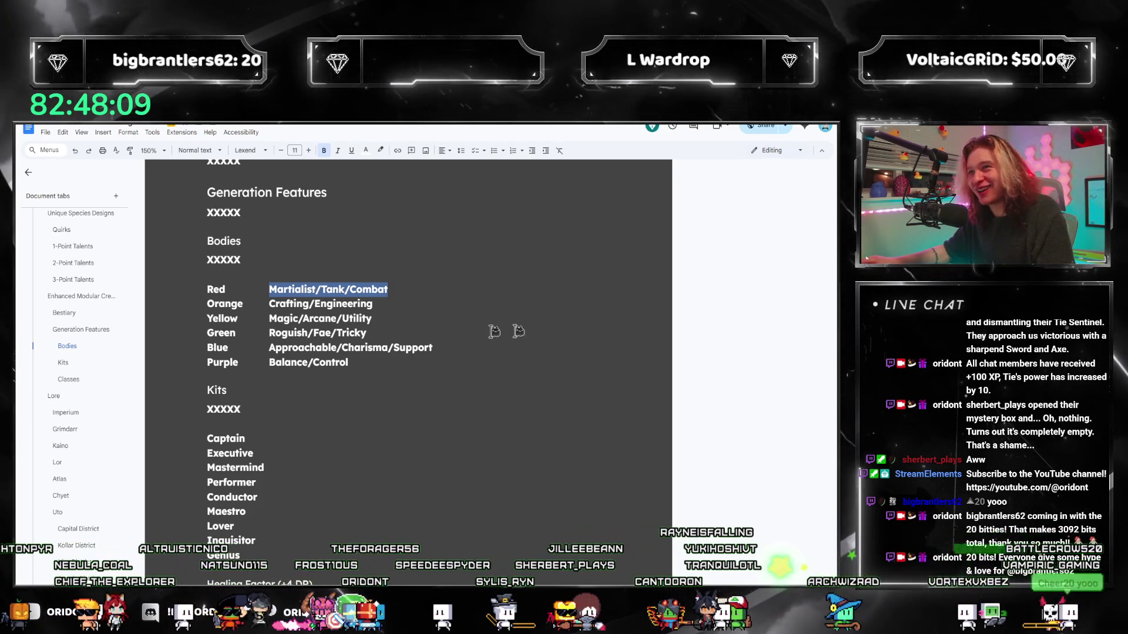
Clear the selection and switch over to the rulebook PDF
{"action": "left_click", "coordinate": [395, 349]}
{"action": "left_click", "coordinate": [457, 345]}
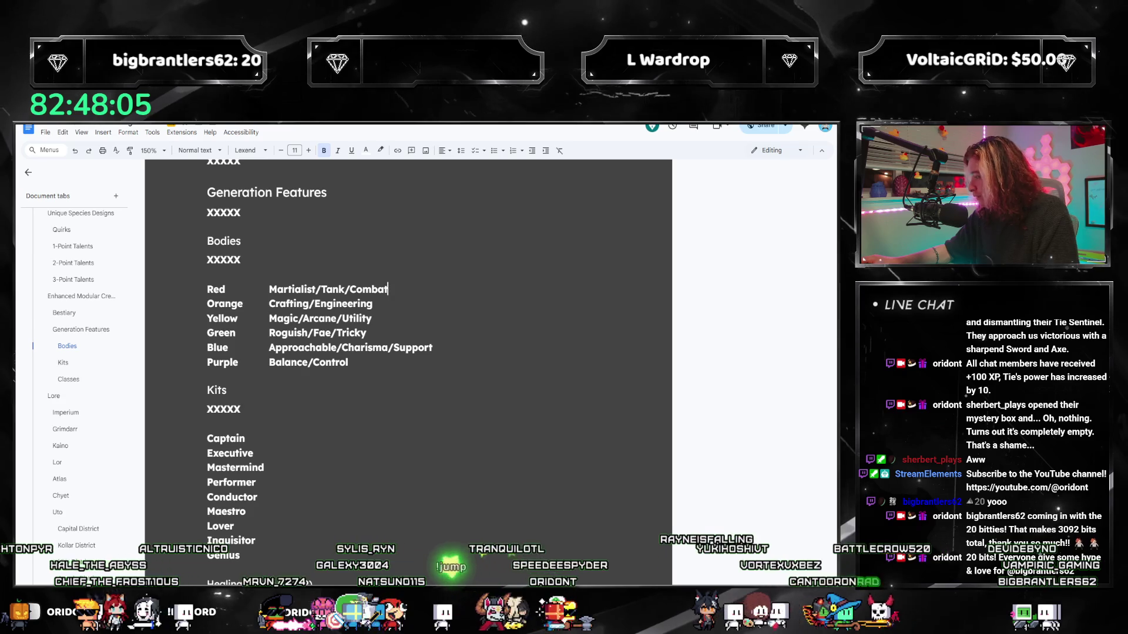
{"action": "key", "text": "alt+Tab"}
{"action": "scroll", "coordinate": [300, 349], "scroll_direction": "up", "scroll_amount": 3}
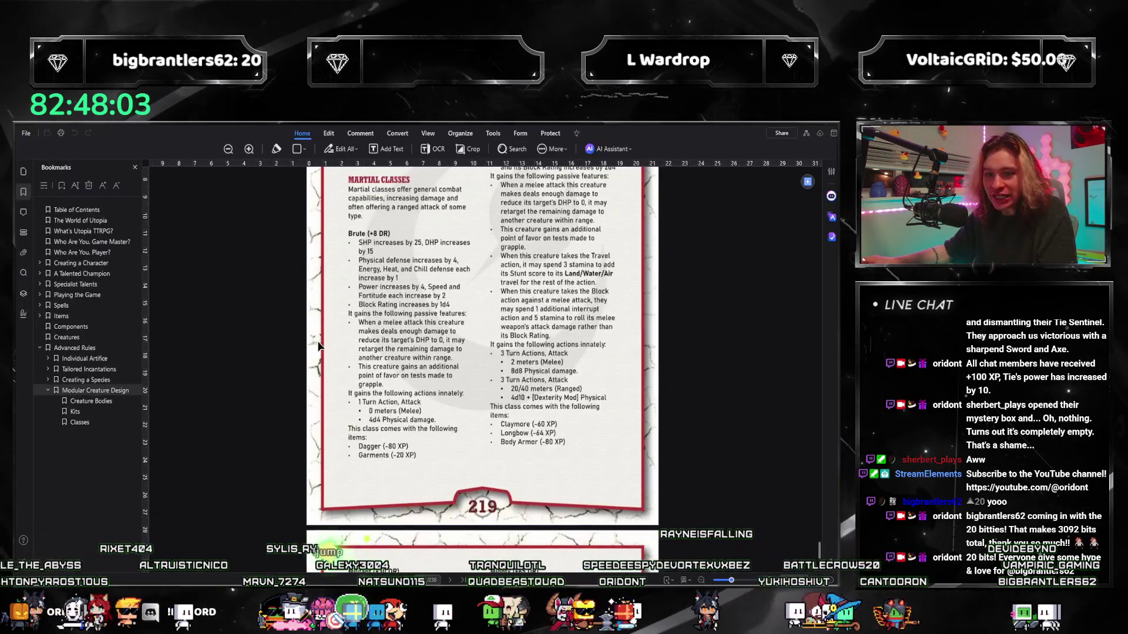
Review the Creature Bodies section on pages 215–217, then return to the Google Docs notes
{"action": "left_click", "coordinate": [86, 403]}
{"action": "scroll", "coordinate": [513, 311], "scroll_direction": "down", "scroll_amount": 1}
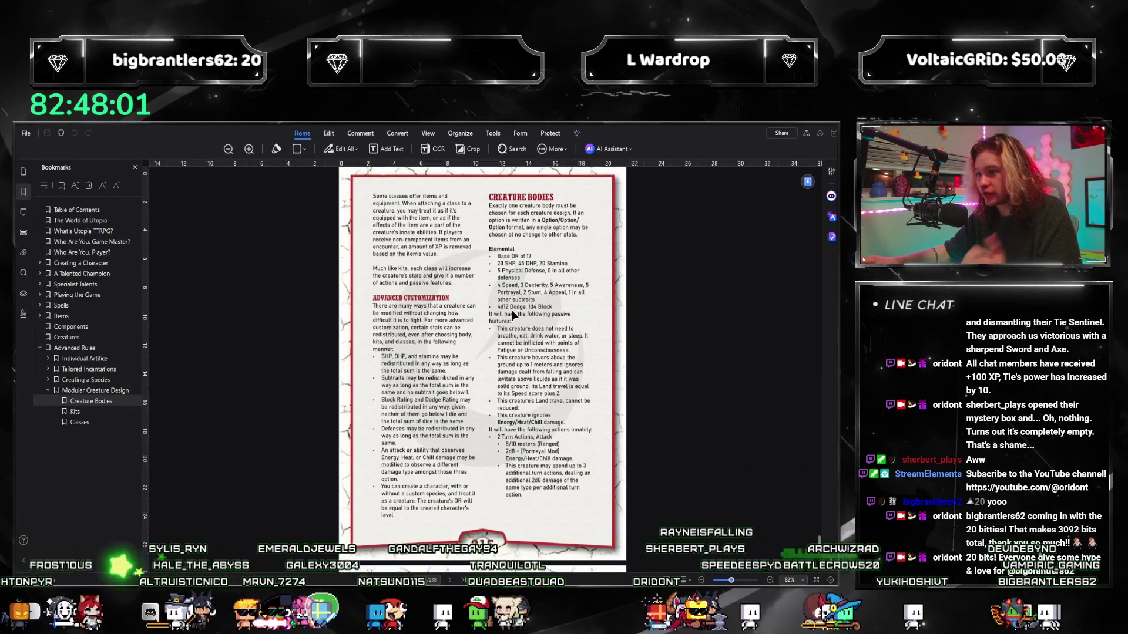
{"action": "scroll", "coordinate": [477, 283], "scroll_direction": "down", "scroll_amount": 2}
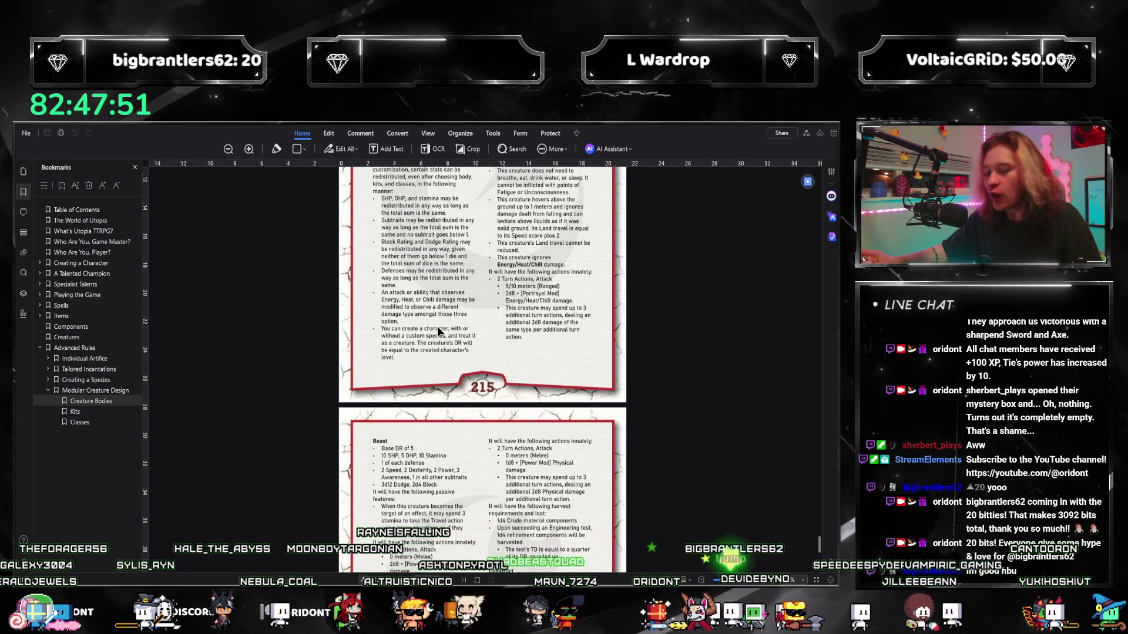
{"action": "scroll", "coordinate": [437, 326], "scroll_direction": "down", "scroll_amount": 3}
{"action": "scroll", "coordinate": [477, 371], "scroll_direction": "down", "scroll_amount": 1}
{"action": "scroll", "coordinate": [520, 415], "scroll_direction": "down", "scroll_amount": 3}
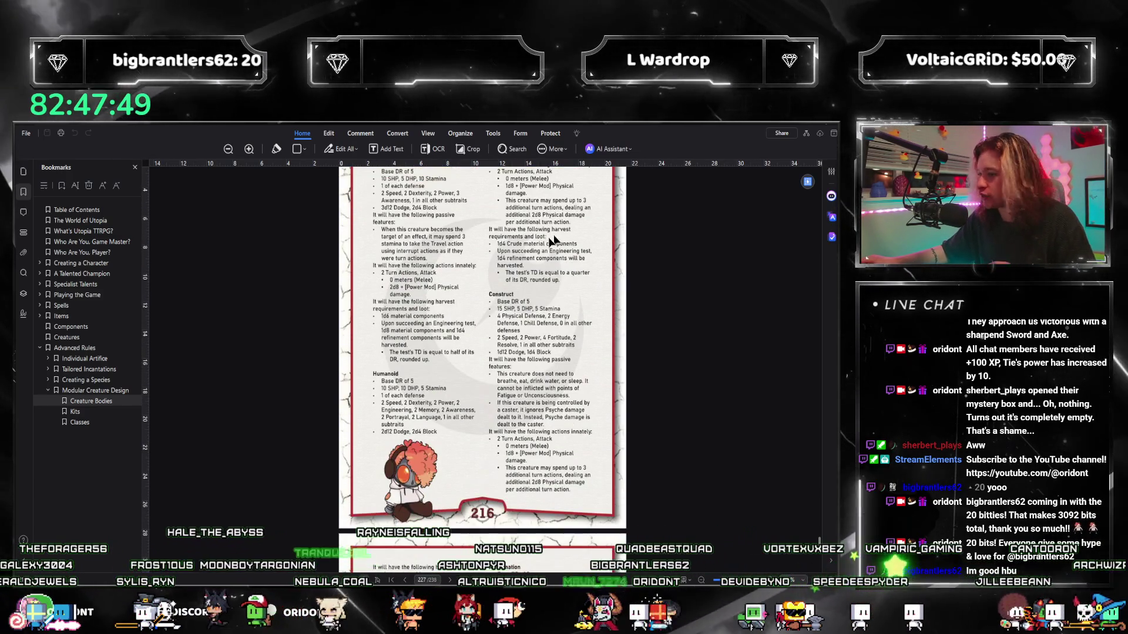
{"action": "scroll", "coordinate": [524, 327], "scroll_direction": "down", "scroll_amount": 1}
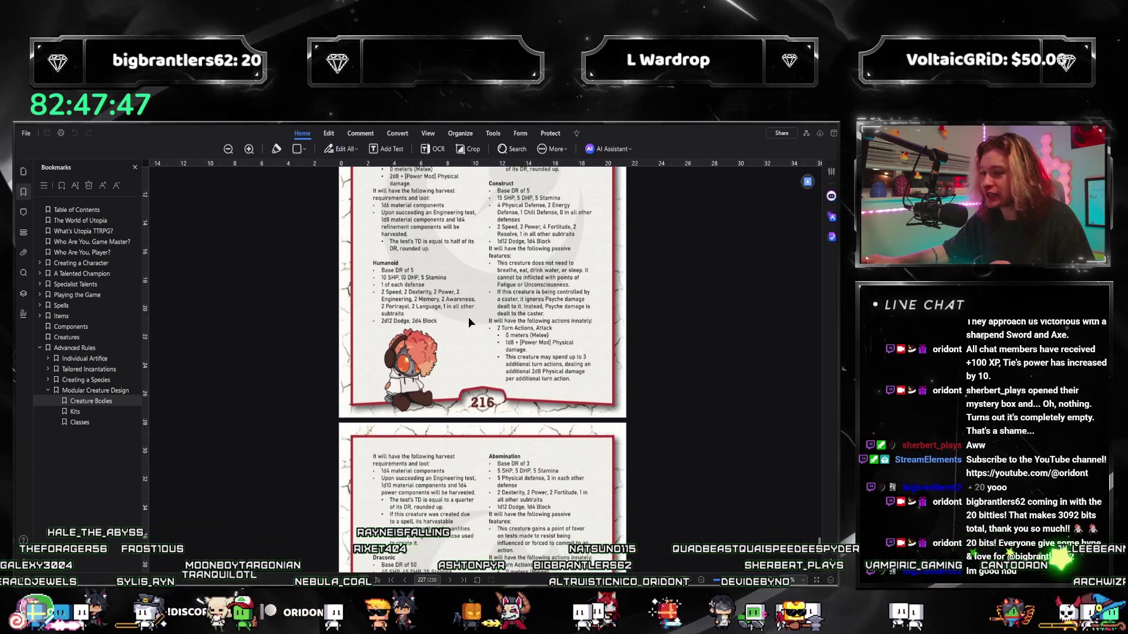
{"action": "scroll", "coordinate": [468, 318], "scroll_direction": "down", "scroll_amount": 4}
{"action": "scroll", "coordinate": [414, 375], "scroll_direction": "down", "scroll_amount": 2}
{"action": "scroll", "coordinate": [511, 396], "scroll_direction": "up", "scroll_amount": 2}
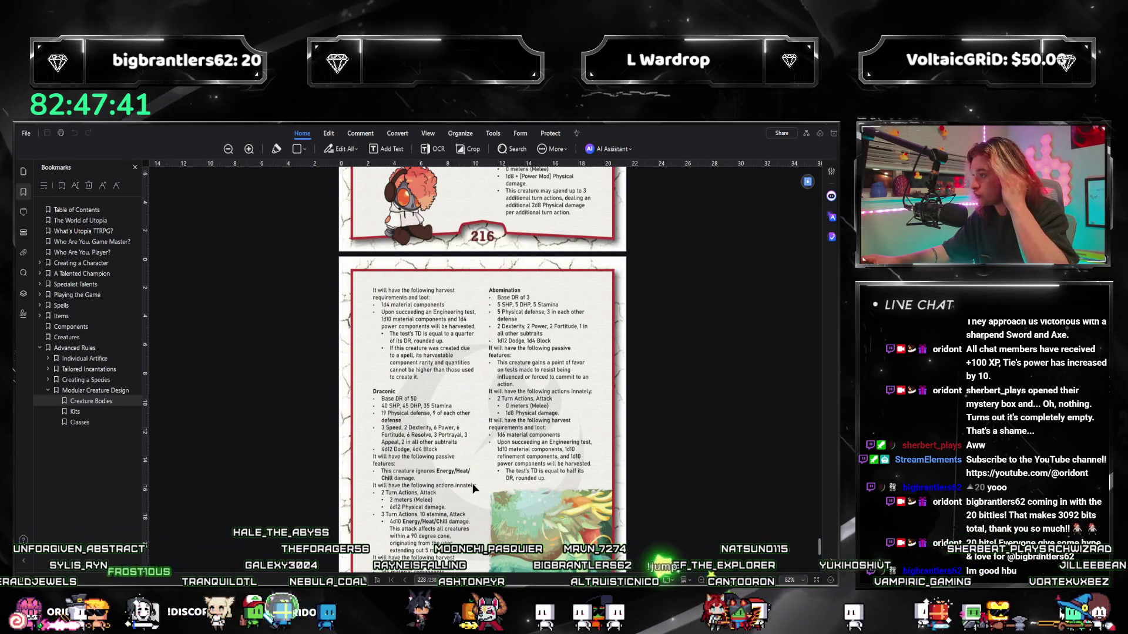
{"action": "scroll", "coordinate": [518, 424], "scroll_direction": "up", "scroll_amount": 3}
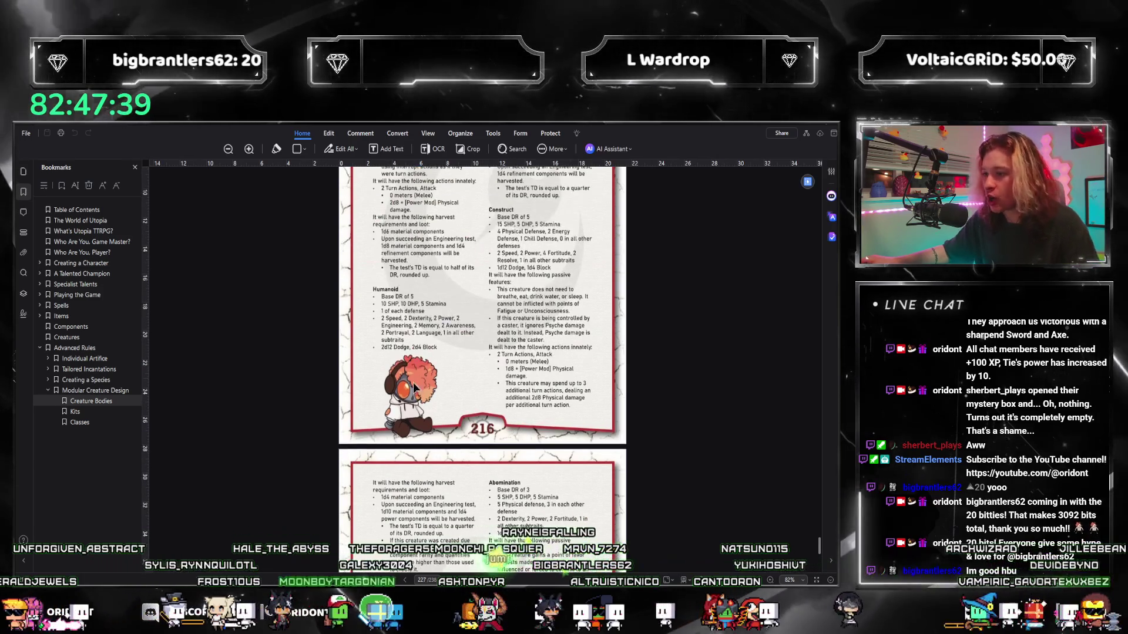
{"action": "scroll", "coordinate": [432, 453], "scroll_direction": "up", "scroll_amount": 3}
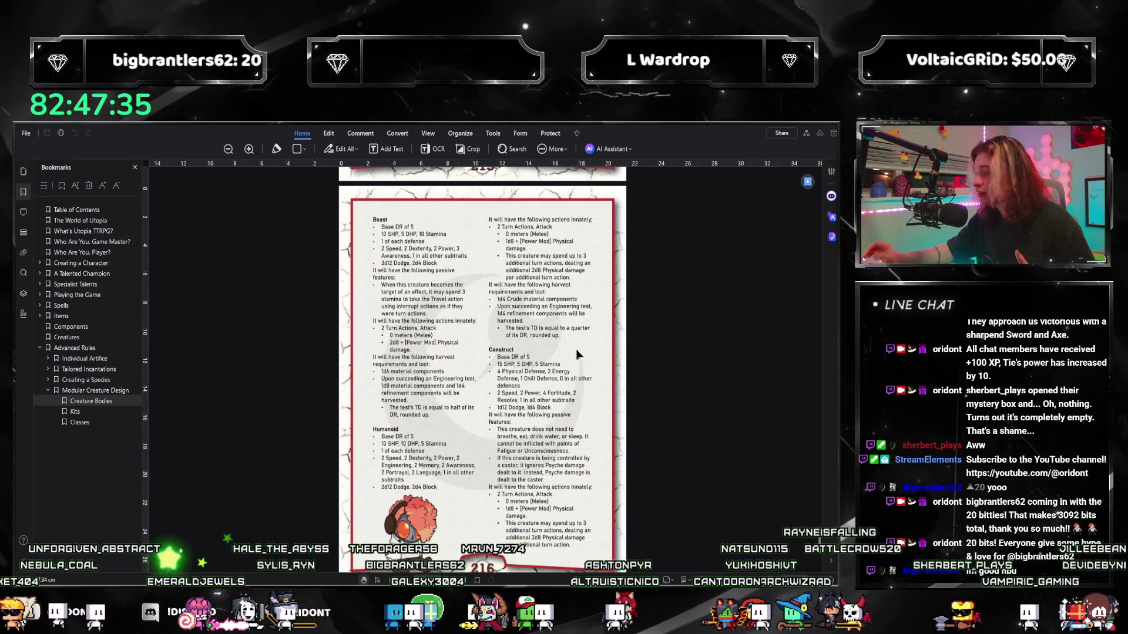
{"action": "scroll", "coordinate": [575, 349], "scroll_direction": "up", "scroll_amount": 3}
{"action": "scroll", "coordinate": [576, 353], "scroll_direction": "up", "scroll_amount": 2}
{"action": "scroll", "coordinate": [575, 357], "scroll_direction": "down", "scroll_amount": 2}
{"action": "scroll", "coordinate": [575, 358], "scroll_direction": "down", "scroll_amount": 4}
{"action": "scroll", "coordinate": [565, 356], "scroll_direction": "down", "scroll_amount": 4}
{"action": "scroll", "coordinate": [565, 361], "scroll_direction": "up", "scroll_amount": 4}
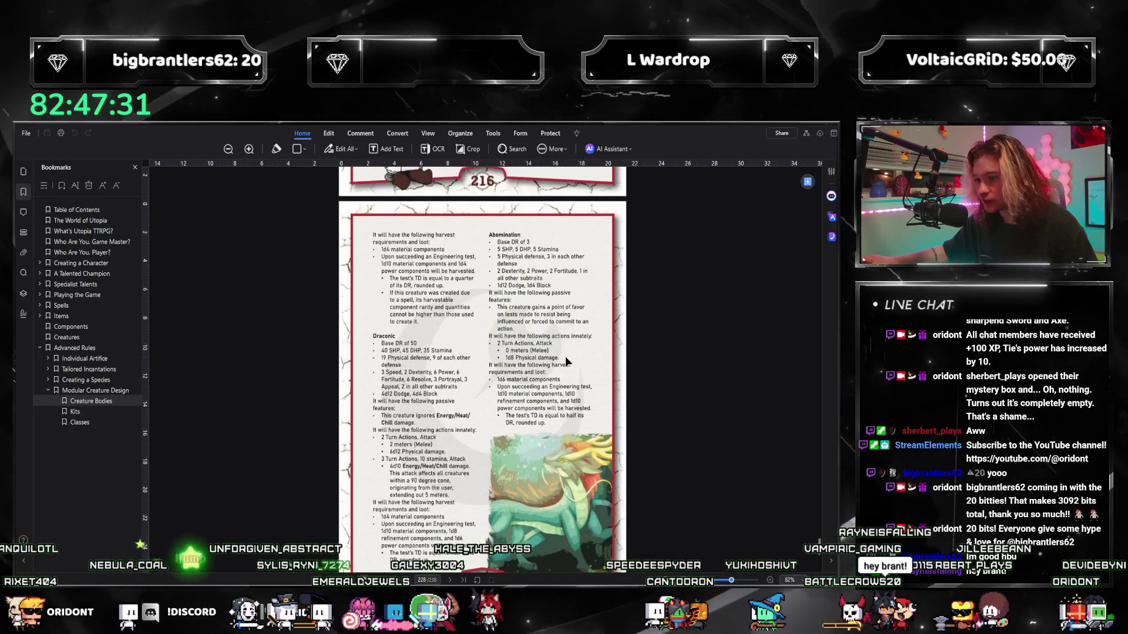
{"action": "key", "text": "alt+Tab"}
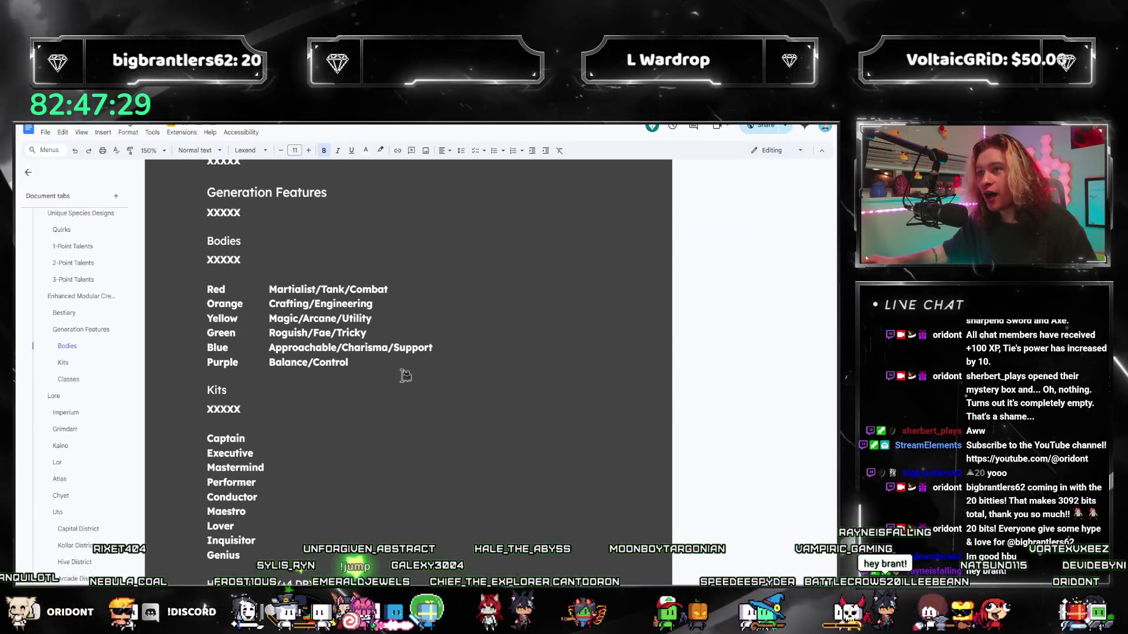
Replace Green's 'Roguish/Fae/Tricky' with plain, unbolded 'Fae'
{"action": "left_click", "coordinate": [390, 318]}
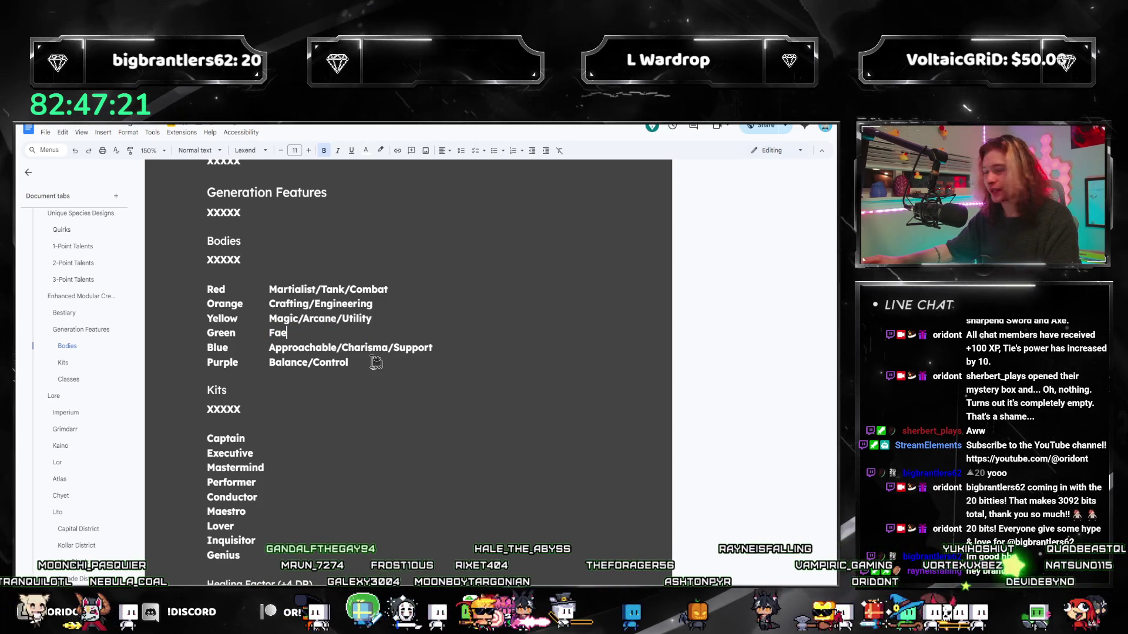
{"action": "key", "text": "ctrl+shift+Left"}
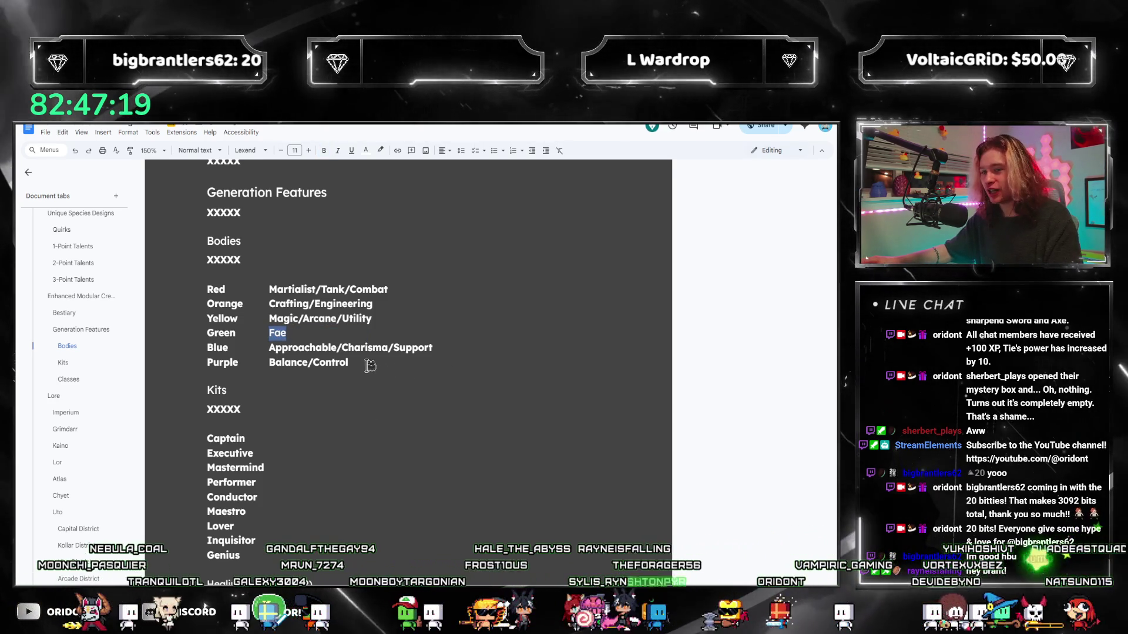
{"action": "left_click", "coordinate": [413, 377]}
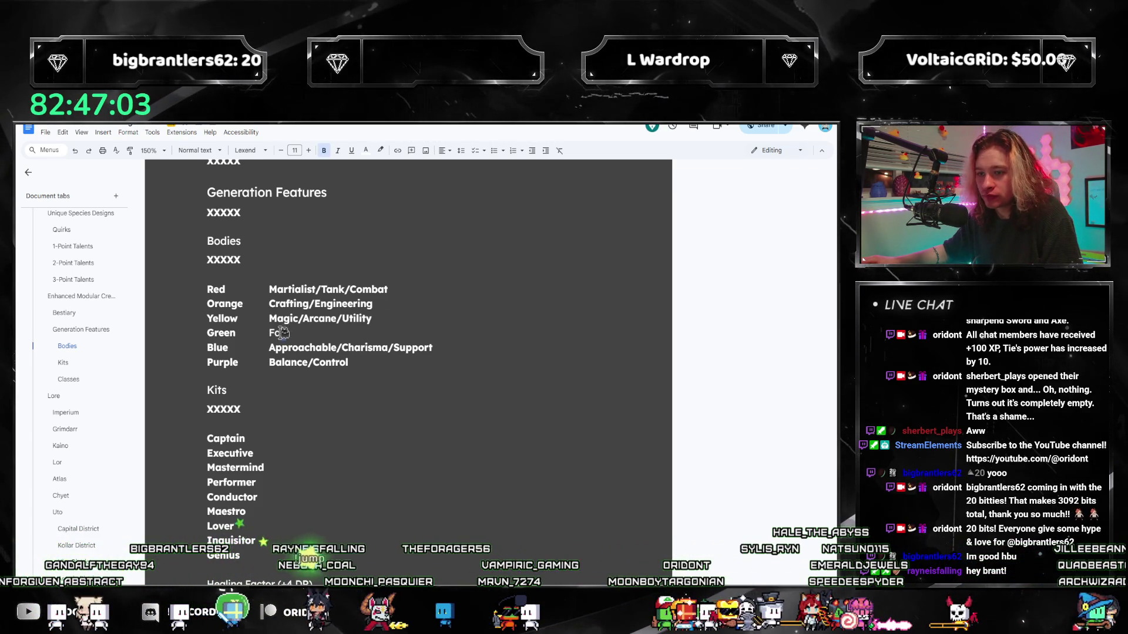
Select Yellow's Magic/Arcane/Utility description for retitling
{"action": "left_click", "coordinate": [334, 304]}
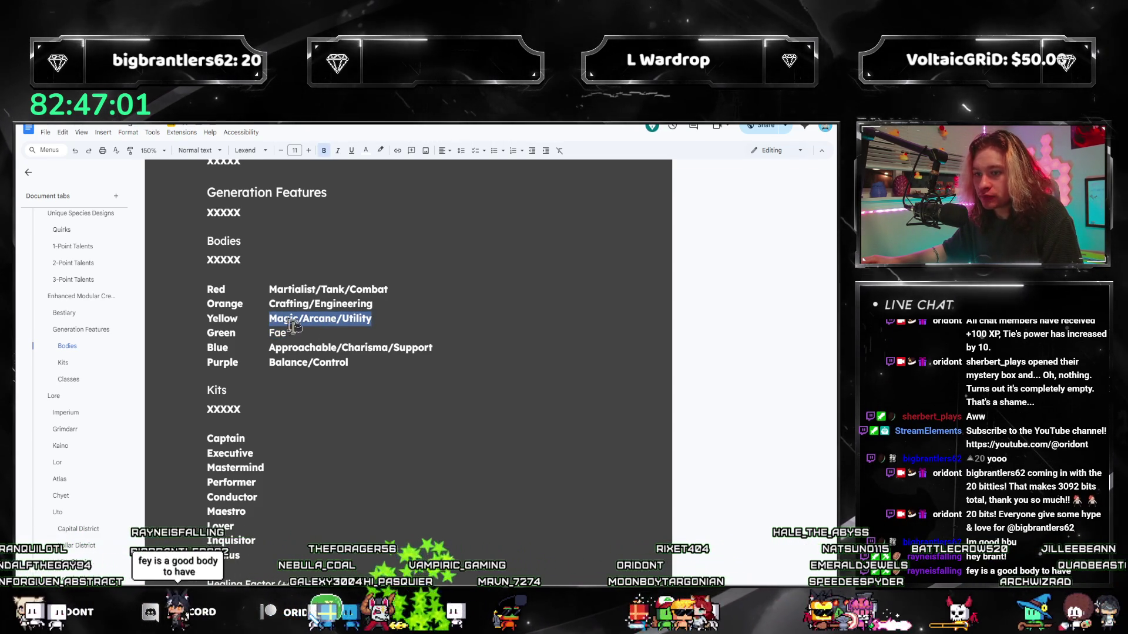
{"action": "left_click", "coordinate": [315, 328]}
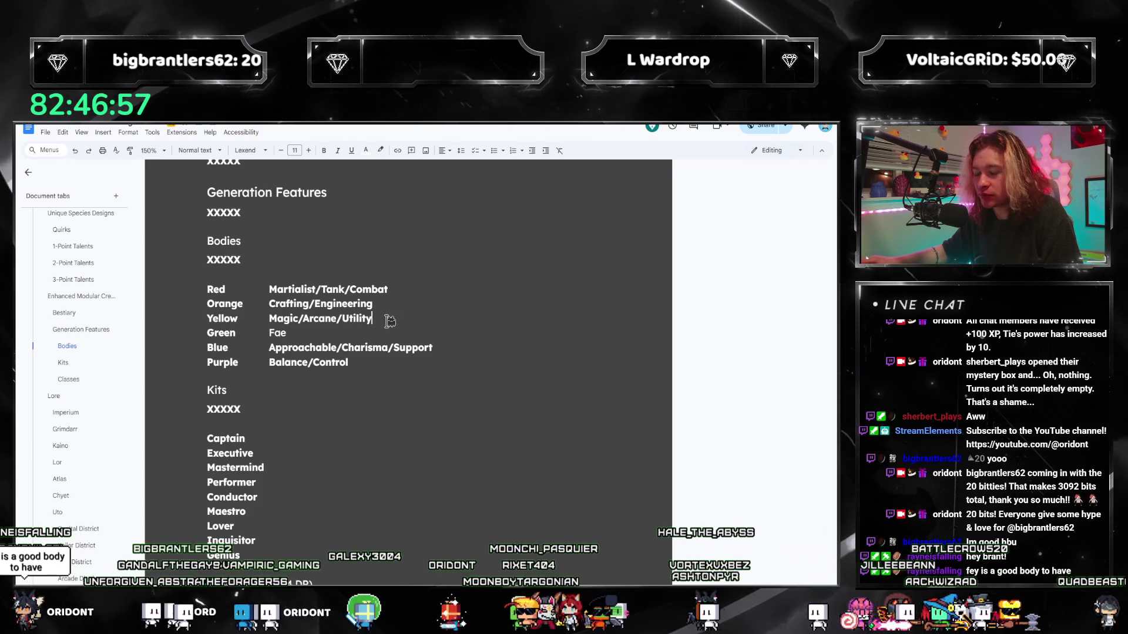
{"action": "left_click", "coordinate": [375, 343]}
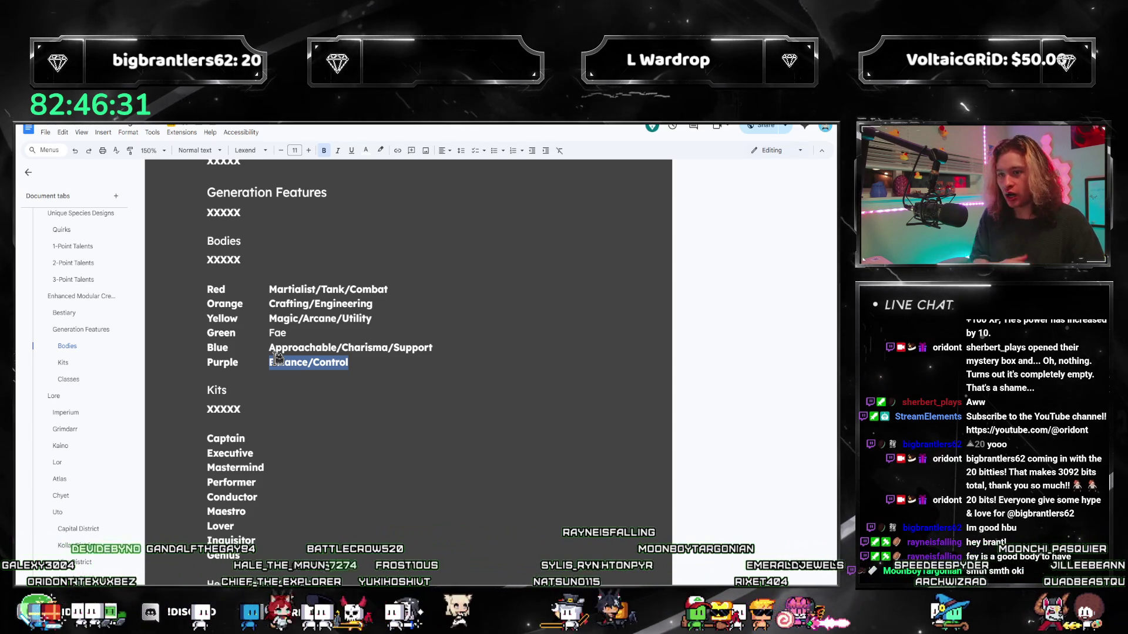
{"action": "left_click_drag", "start_coordinate": [372, 318], "coordinate": [266, 324]}
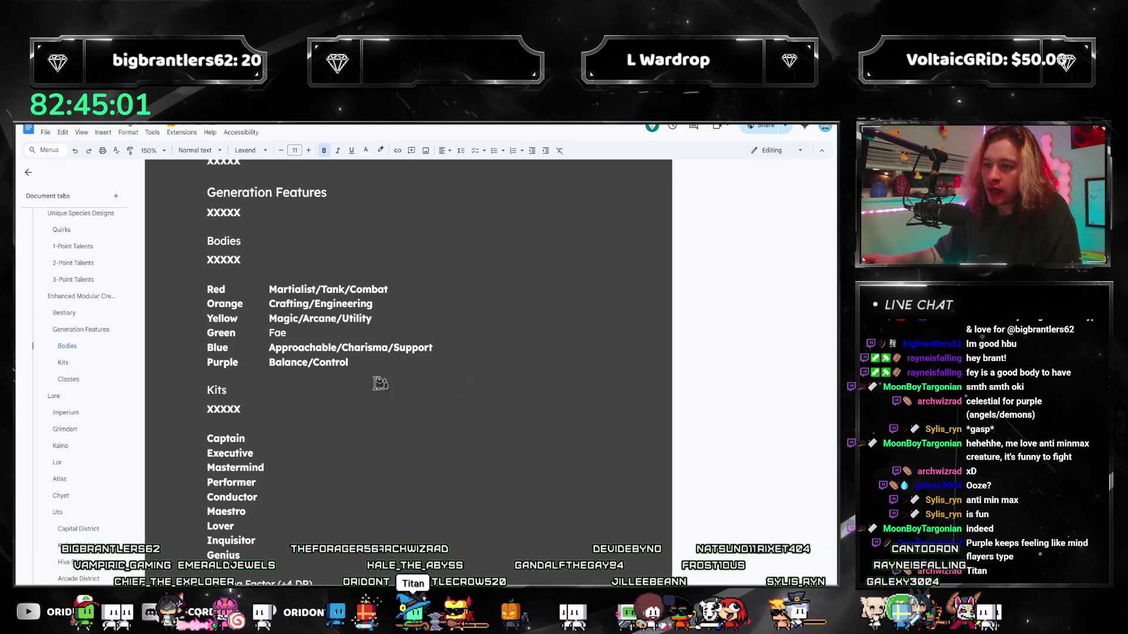
{"action": "left_click_drag", "start_coordinate": [372, 318], "coordinate": [269, 318]}
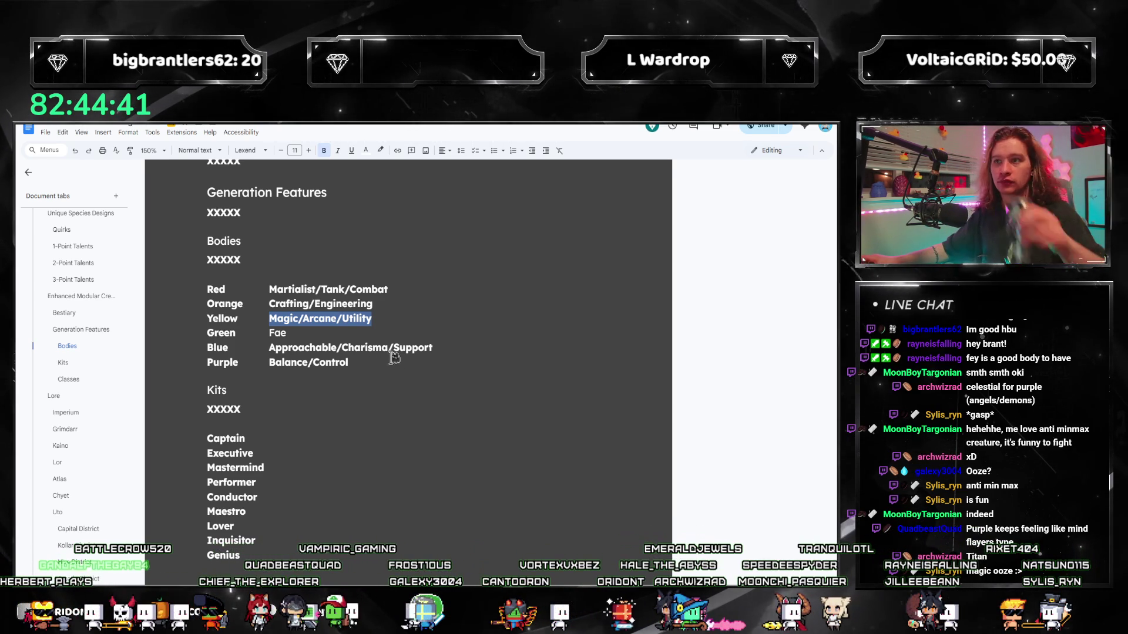
{"action": "scroll", "coordinate": [79, 352], "scroll_direction": "up", "scroll_amount": 5}
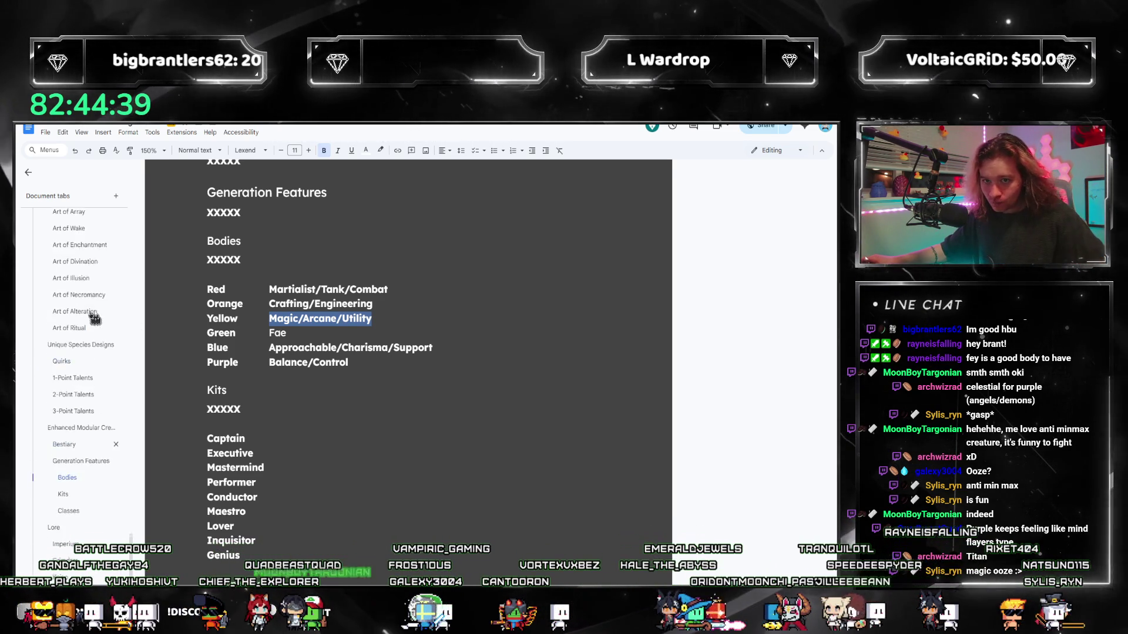
{"action": "scroll", "coordinate": [450, 339], "scroll_direction": "up", "scroll_amount": 1}
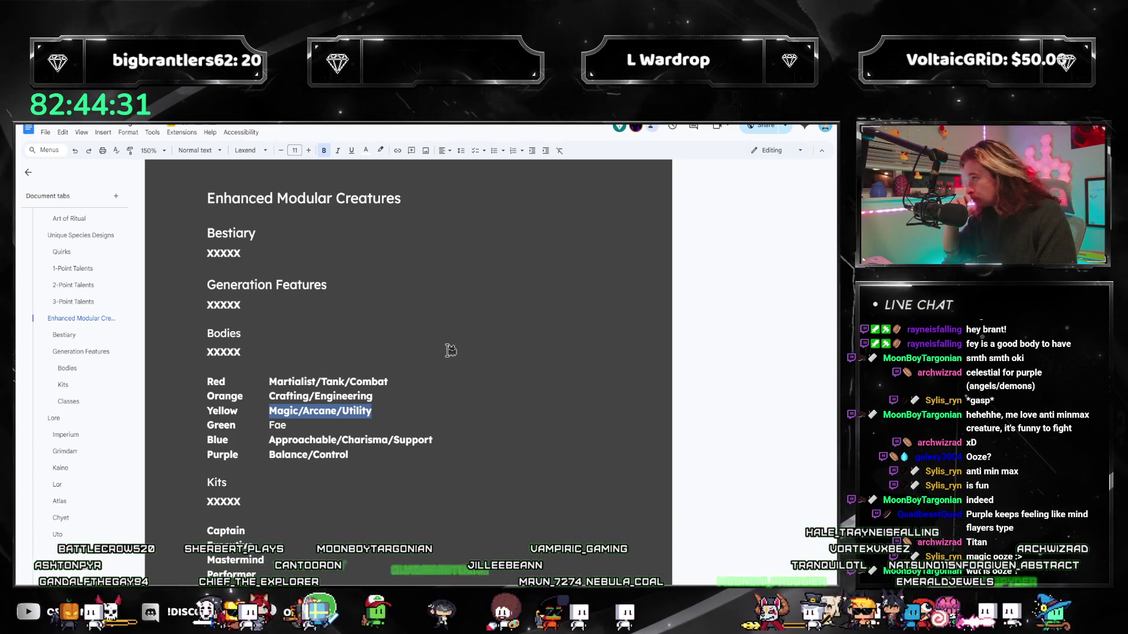
Unbold Yellow's description and retitle it as Ooze
{"action": "key", "text": "ctrl+b"}
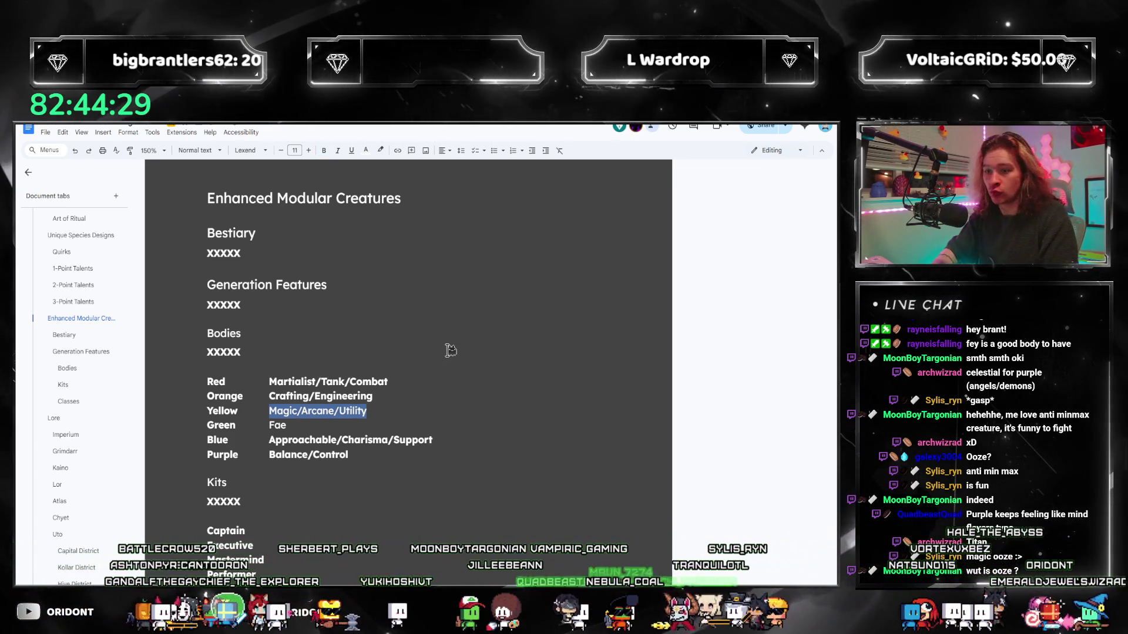
{"action": "type", "text": "Ooze"}
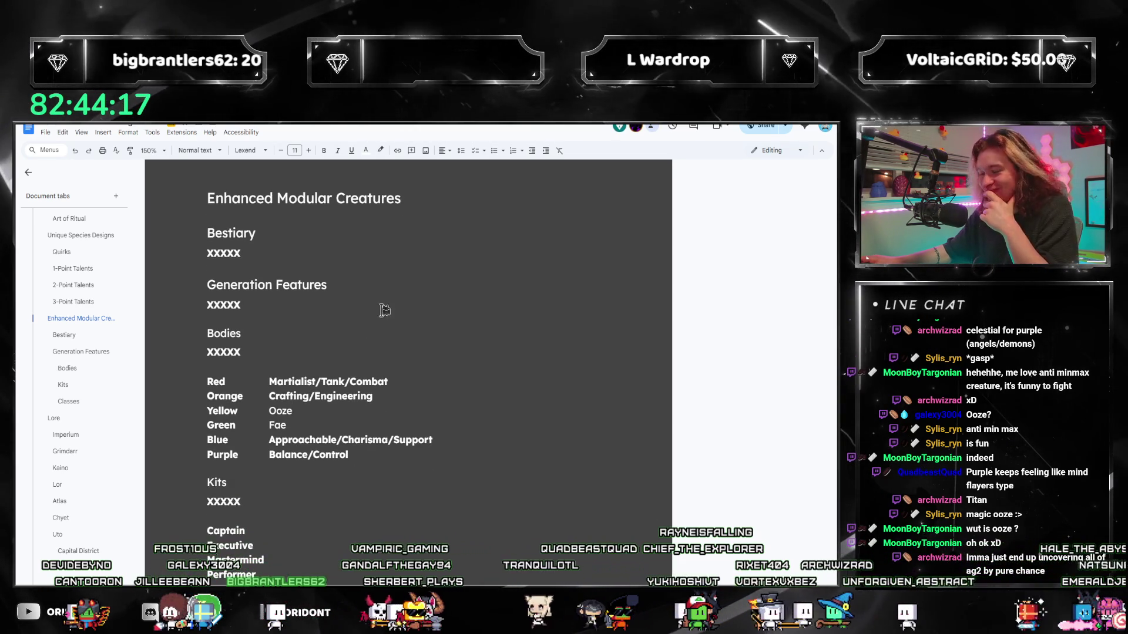
{"action": "scroll", "coordinate": [385, 310], "scroll_direction": "up", "scroll_amount": 2}
{"action": "scroll", "coordinate": [88, 302], "scroll_direction": "down", "scroll_amount": 5}
{"action": "scroll", "coordinate": [78, 329], "scroll_direction": "down", "scroll_amount": 5}
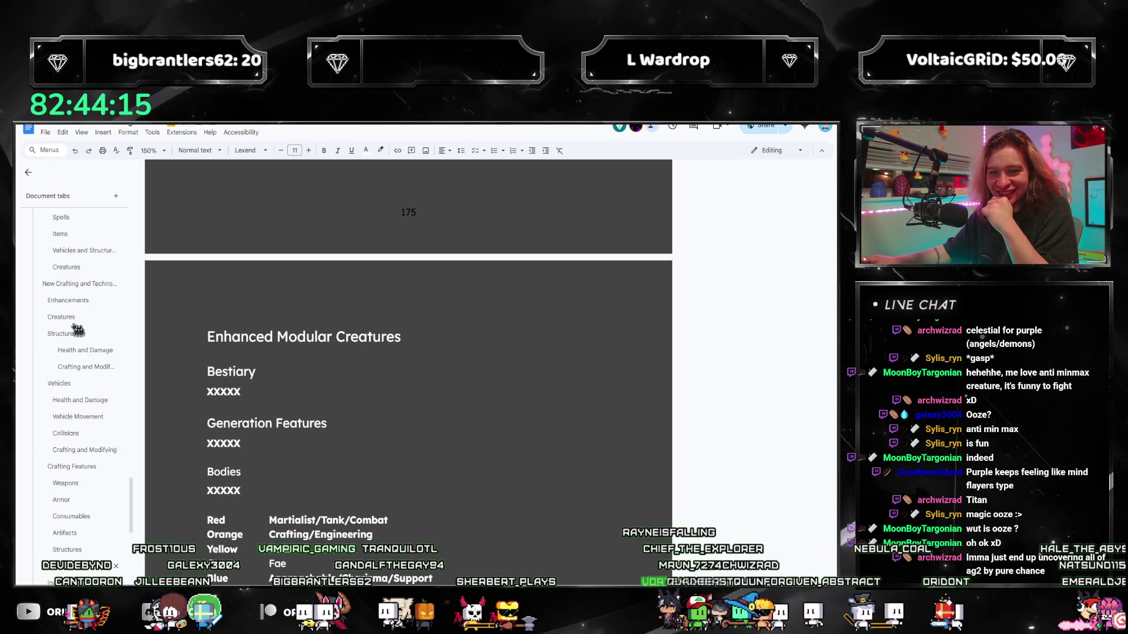
{"action": "scroll", "coordinate": [78, 330], "scroll_direction": "up", "scroll_amount": 3}
{"action": "scroll", "coordinate": [361, 378], "scroll_direction": "down", "scroll_amount": 1}
{"action": "scroll", "coordinate": [51, 355], "scroll_direction": "down", "scroll_amount": 2}
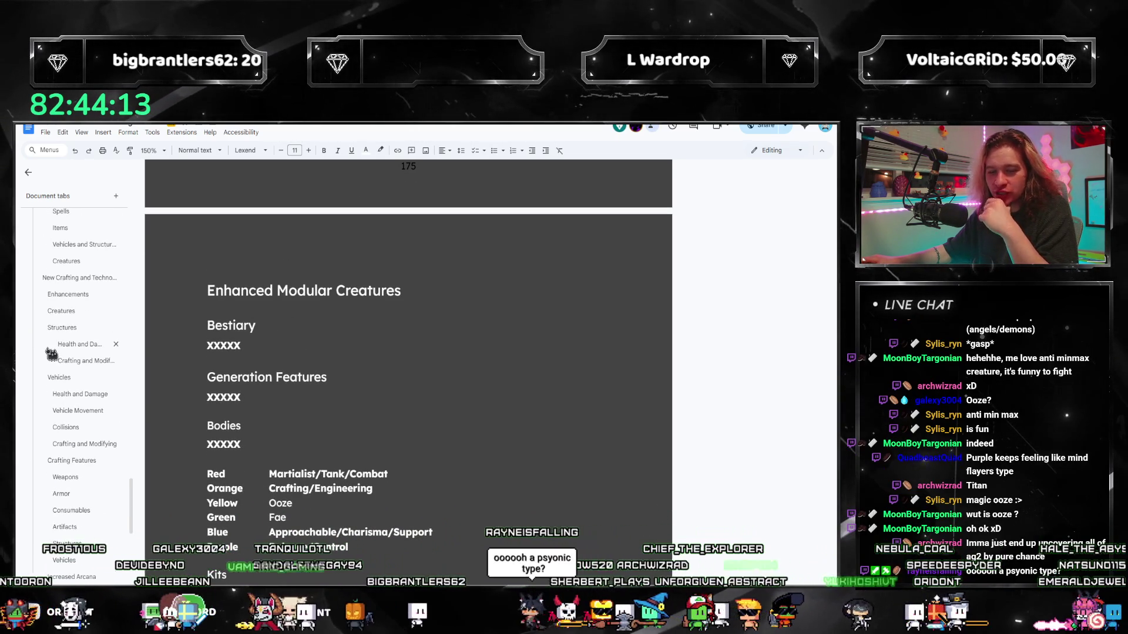
{"action": "scroll", "coordinate": [88, 360], "scroll_direction": "up", "scroll_amount": 5}
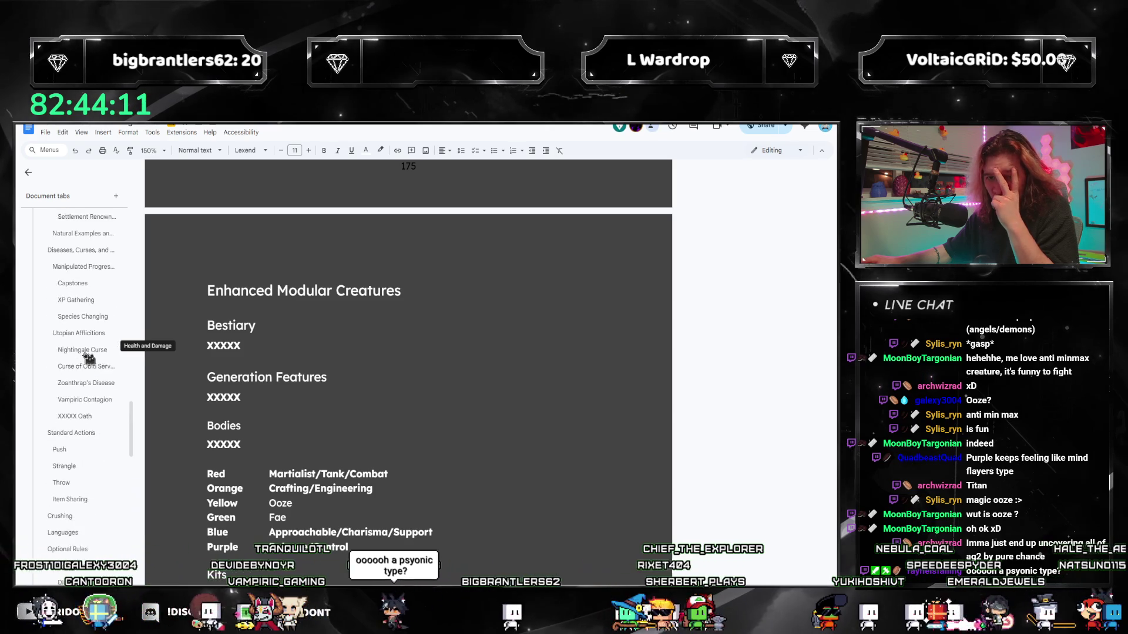
{"action": "scroll", "coordinate": [80, 362], "scroll_direction": "up", "scroll_amount": 5}
{"action": "scroll", "coordinate": [89, 362], "scroll_direction": "up", "scroll_amount": 2}
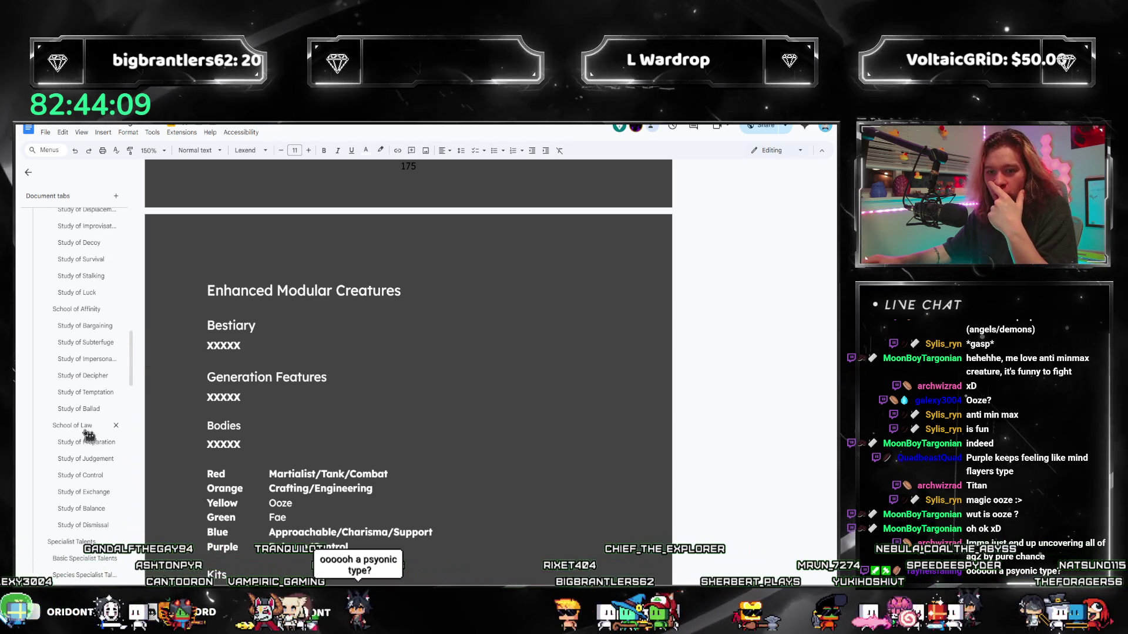
{"action": "left_click", "coordinate": [73, 319]}
{"action": "scroll", "coordinate": [335, 350], "scroll_direction": "down", "scroll_amount": 1}
{"action": "scroll", "coordinate": [334, 353], "scroll_direction": "down", "scroll_amount": 1}
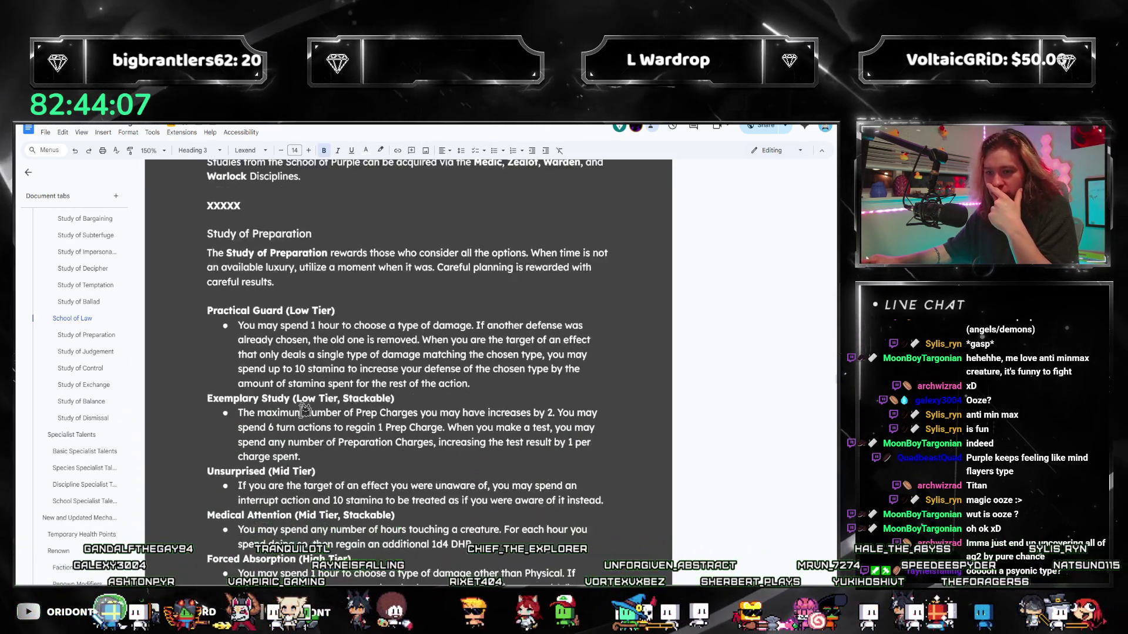
{"action": "scroll", "coordinate": [335, 357], "scroll_direction": "down", "scroll_amount": 2}
{"action": "scroll", "coordinate": [333, 361], "scroll_direction": "down", "scroll_amount": 1}
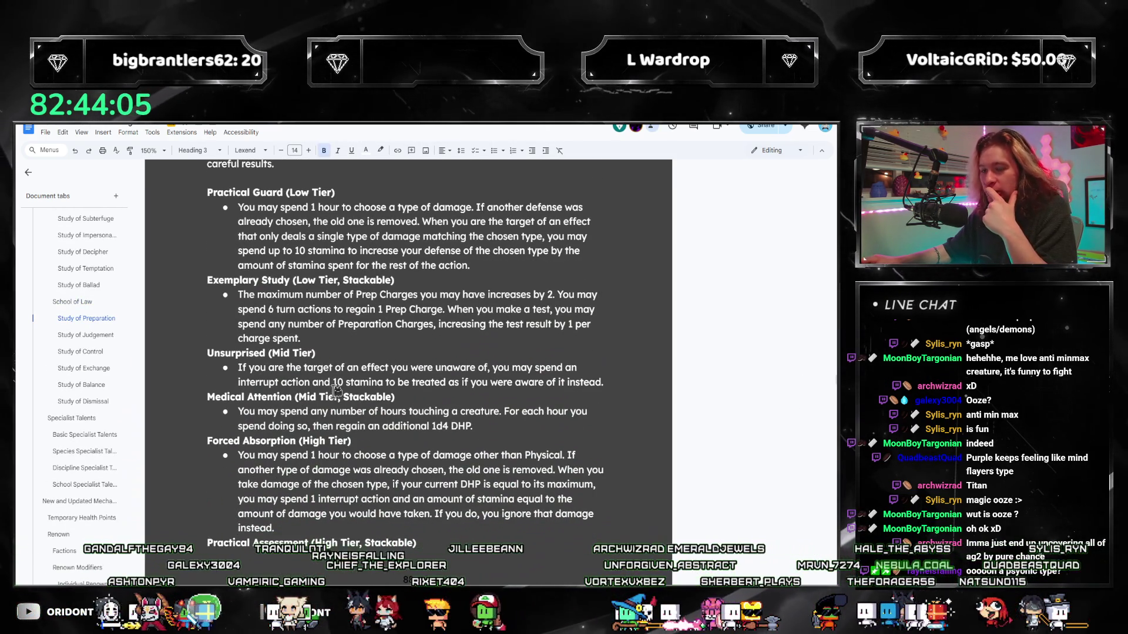
{"action": "scroll", "coordinate": [336, 388], "scroll_direction": "down", "scroll_amount": 1}
{"action": "scroll", "coordinate": [348, 391], "scroll_direction": "down", "scroll_amount": 2}
{"action": "scroll", "coordinate": [354, 391], "scroll_direction": "down", "scroll_amount": 3}
{"action": "scroll", "coordinate": [354, 391], "scroll_direction": "down", "scroll_amount": 1}
{"action": "scroll", "coordinate": [541, 403], "scroll_direction": "down", "scroll_amount": 5}
{"action": "scroll", "coordinate": [532, 429], "scroll_direction": "down", "scroll_amount": 7}
{"action": "scroll", "coordinate": [526, 424], "scroll_direction": "down", "scroll_amount": 8}
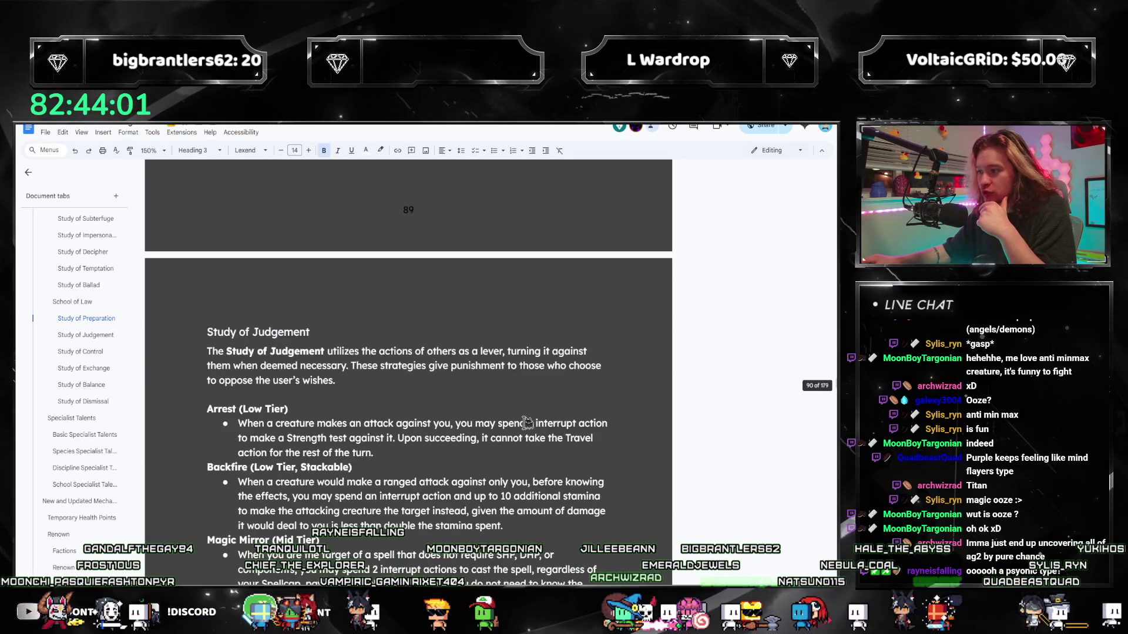
{"action": "scroll", "coordinate": [526, 423], "scroll_direction": "down", "scroll_amount": 3}
{"action": "scroll", "coordinate": [520, 415], "scroll_direction": "down", "scroll_amount": 3}
{"action": "scroll", "coordinate": [506, 397], "scroll_direction": "down", "scroll_amount": 6}
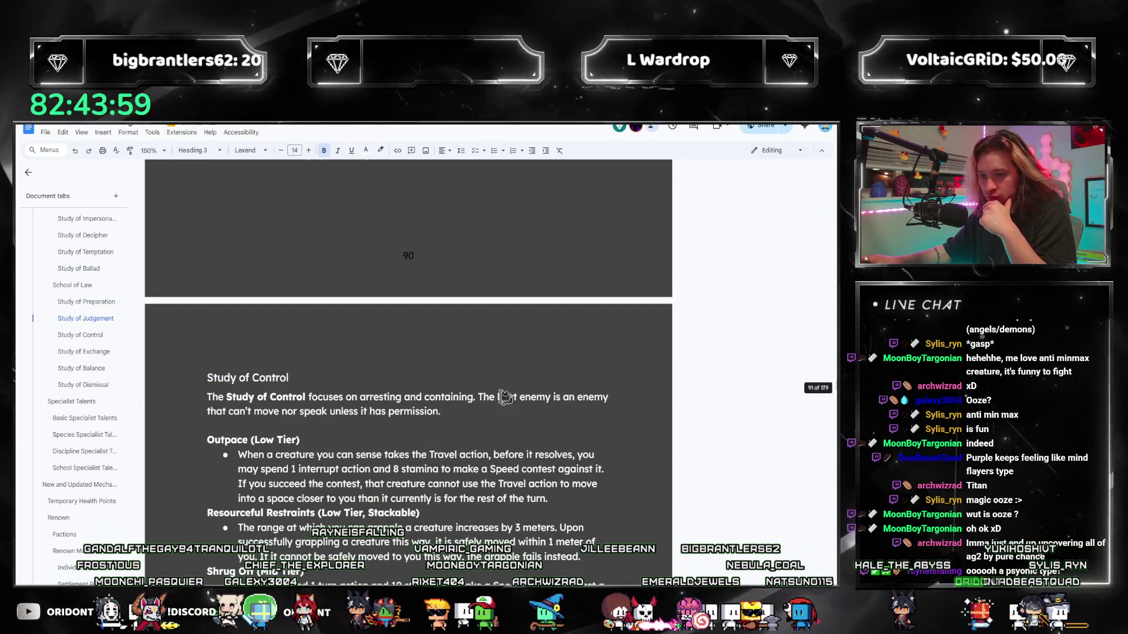
{"action": "left_click", "coordinate": [82, 132]}
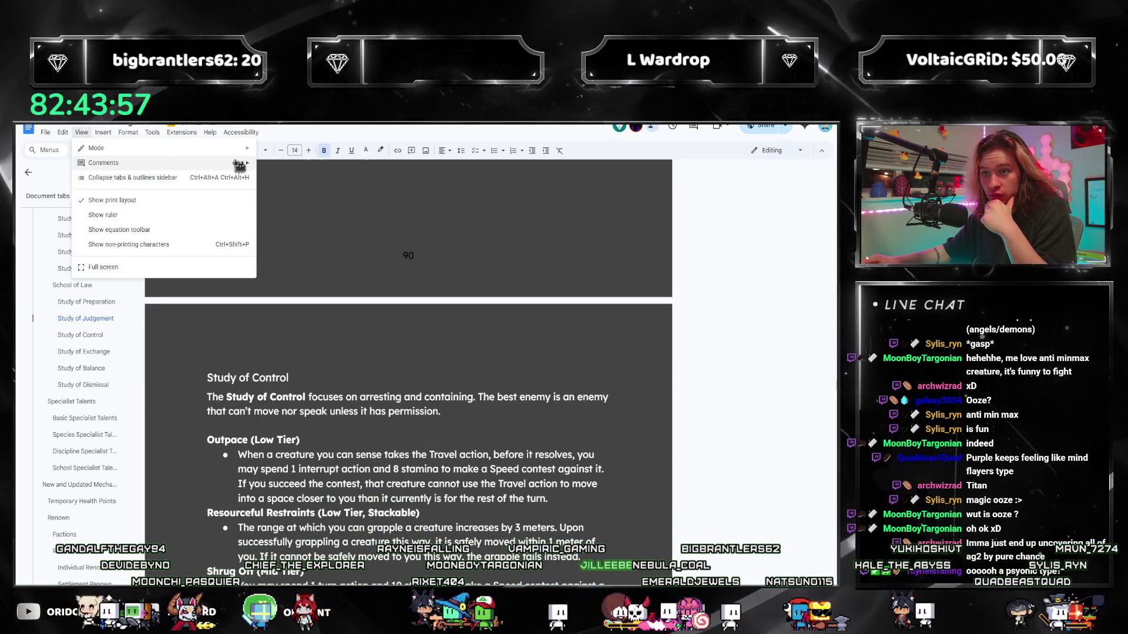
{"action": "left_click", "coordinate": [377, 399]}
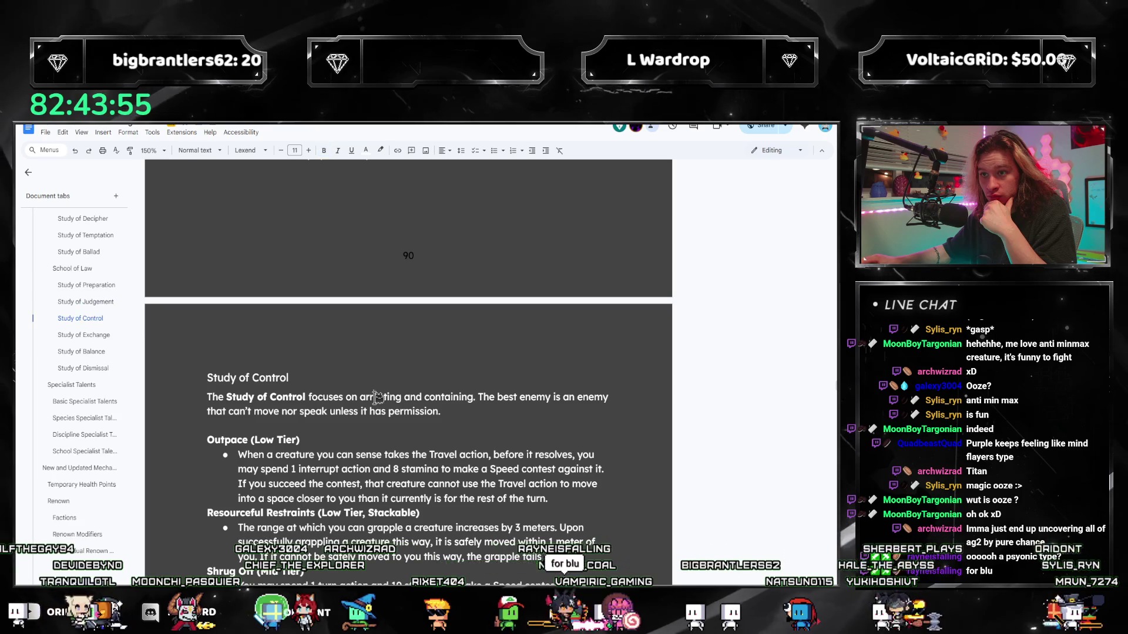
{"action": "scroll", "coordinate": [406, 379], "scroll_direction": "down", "scroll_amount": 1}
{"action": "scroll", "coordinate": [441, 357], "scroll_direction": "down", "scroll_amount": 1}
{"action": "scroll", "coordinate": [440, 365], "scroll_direction": "down", "scroll_amount": 2}
{"action": "scroll", "coordinate": [439, 365], "scroll_direction": "down", "scroll_amount": 2}
{"action": "scroll", "coordinate": [247, 292], "scroll_direction": "down", "scroll_amount": 3}
{"action": "scroll", "coordinate": [247, 292], "scroll_direction": "down", "scroll_amount": 10}
{"action": "scroll", "coordinate": [267, 312], "scroll_direction": "down", "scroll_amount": 3}
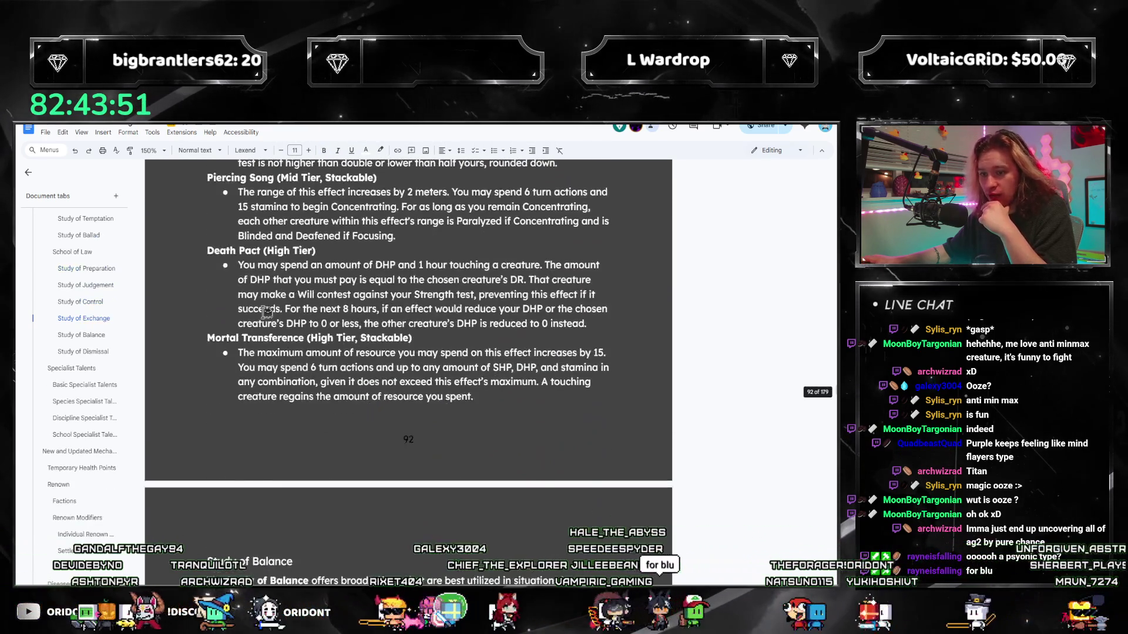
{"action": "scroll", "coordinate": [268, 311], "scroll_direction": "down", "scroll_amount": 3}
{"action": "scroll", "coordinate": [267, 312], "scroll_direction": "down", "scroll_amount": 3}
{"action": "scroll", "coordinate": [277, 297], "scroll_direction": "down", "scroll_amount": 3}
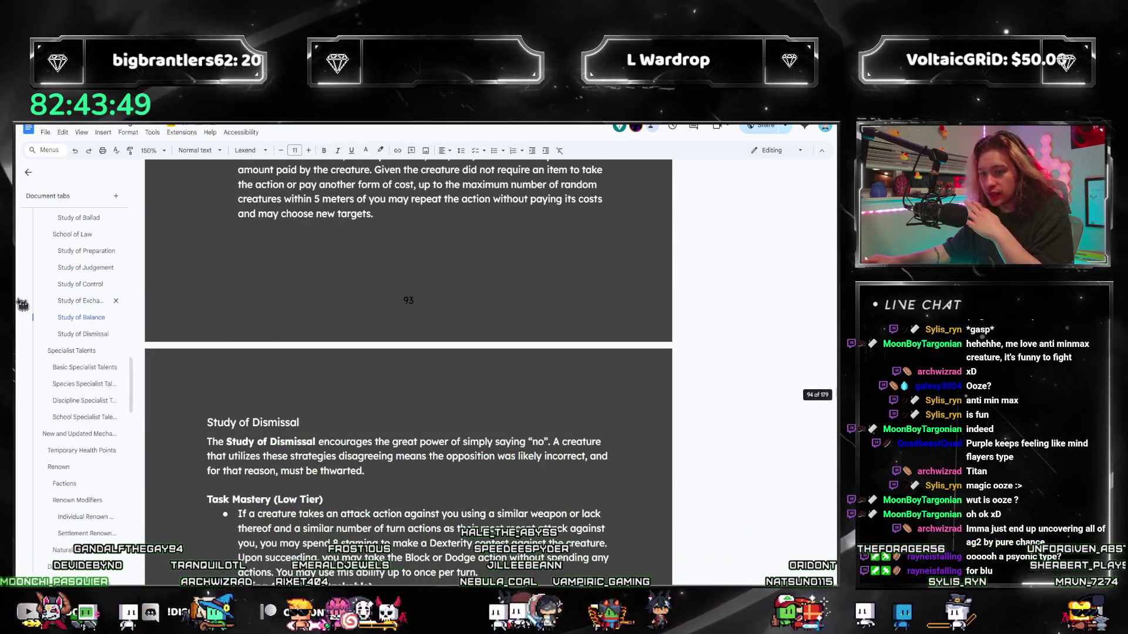
{"action": "scroll", "coordinate": [97, 290], "scroll_direction": "down", "scroll_amount": 5}
{"action": "scroll", "coordinate": [97, 291], "scroll_direction": "down", "scroll_amount": 5}
{"action": "scroll", "coordinate": [97, 291], "scroll_direction": "down", "scroll_amount": 5}
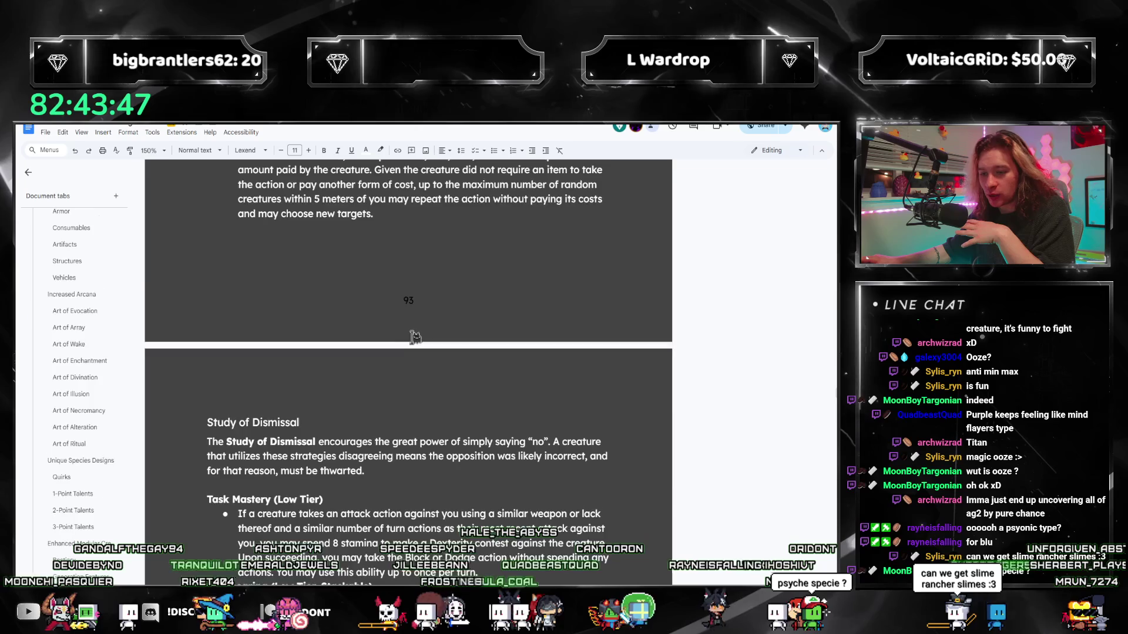
{"action": "scroll", "coordinate": [414, 338], "scroll_direction": "down", "scroll_amount": 3}
{"action": "scroll", "coordinate": [236, 324], "scroll_direction": "down", "scroll_amount": 3}
{"action": "scroll", "coordinate": [236, 325], "scroll_direction": "down", "scroll_amount": 1}
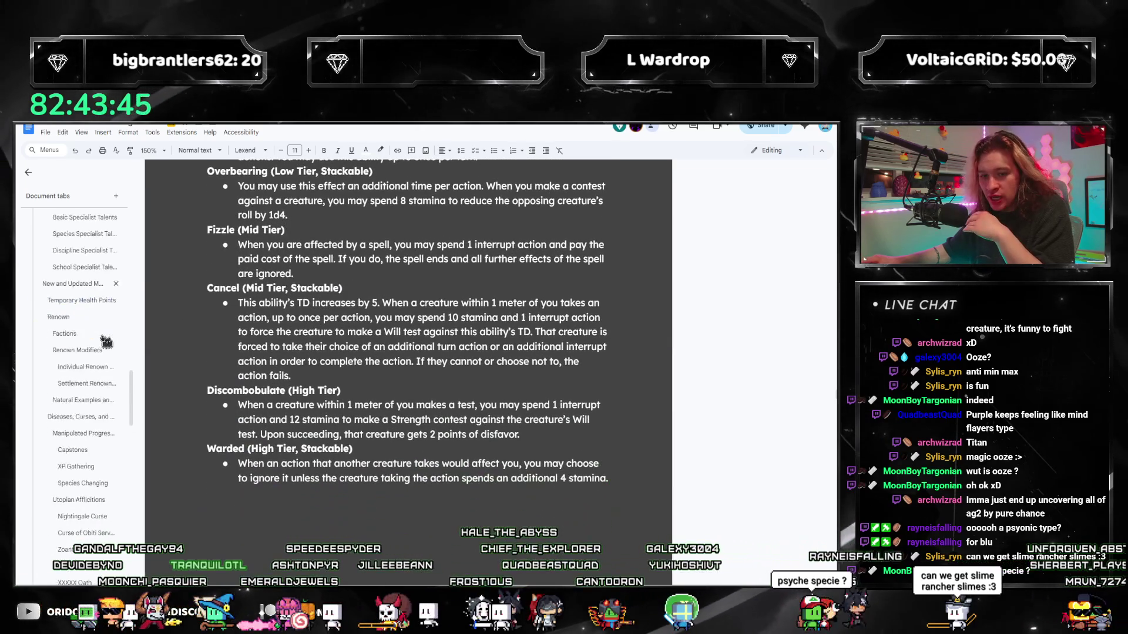
{"action": "scroll", "coordinate": [105, 340], "scroll_direction": "down", "scroll_amount": 3}
{"action": "scroll", "coordinate": [93, 328], "scroll_direction": "down", "scroll_amount": 5}
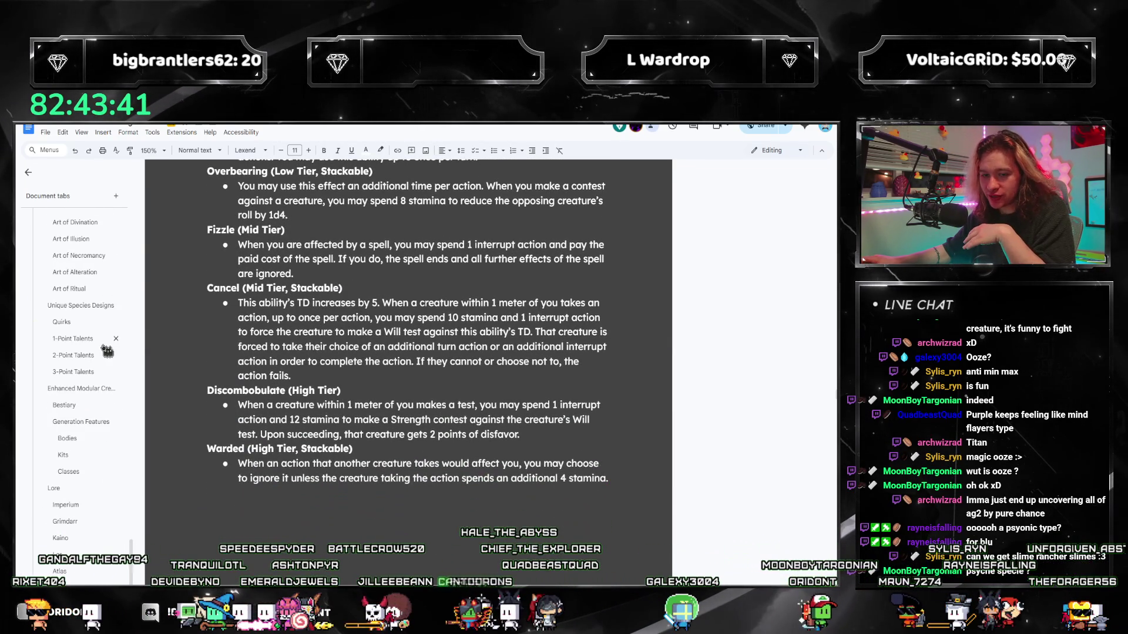
{"action": "left_click", "coordinate": [67, 438]}
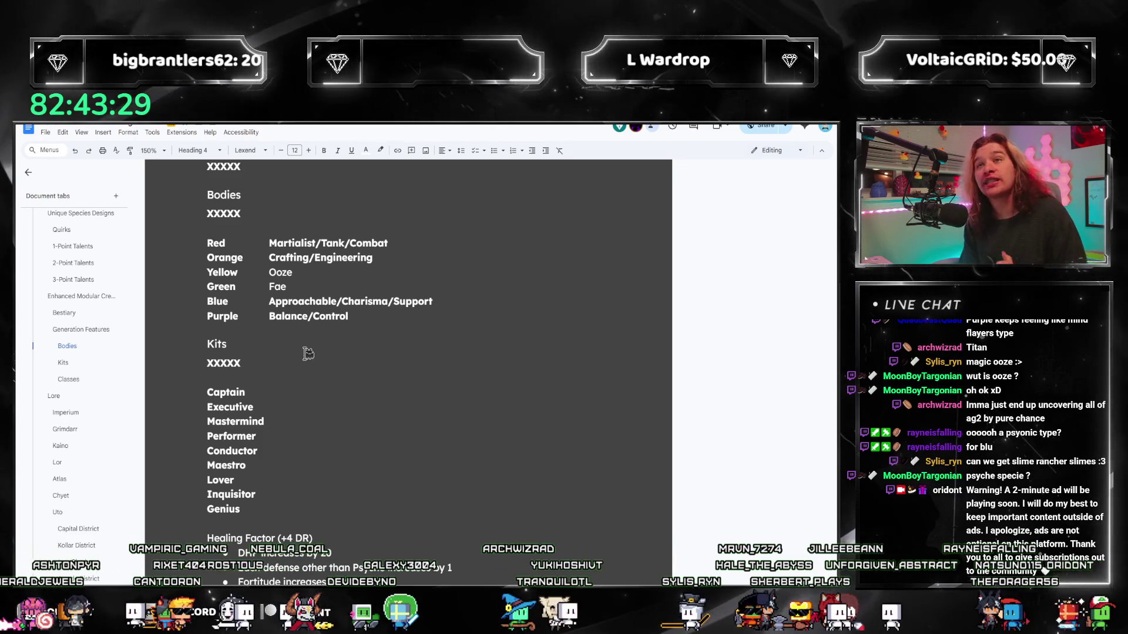
Replace Blue's 'Approachable/Charisma/Support' description with 'Mystic [Siren?]'
{"action": "triple_click", "coordinate": [340, 302]}
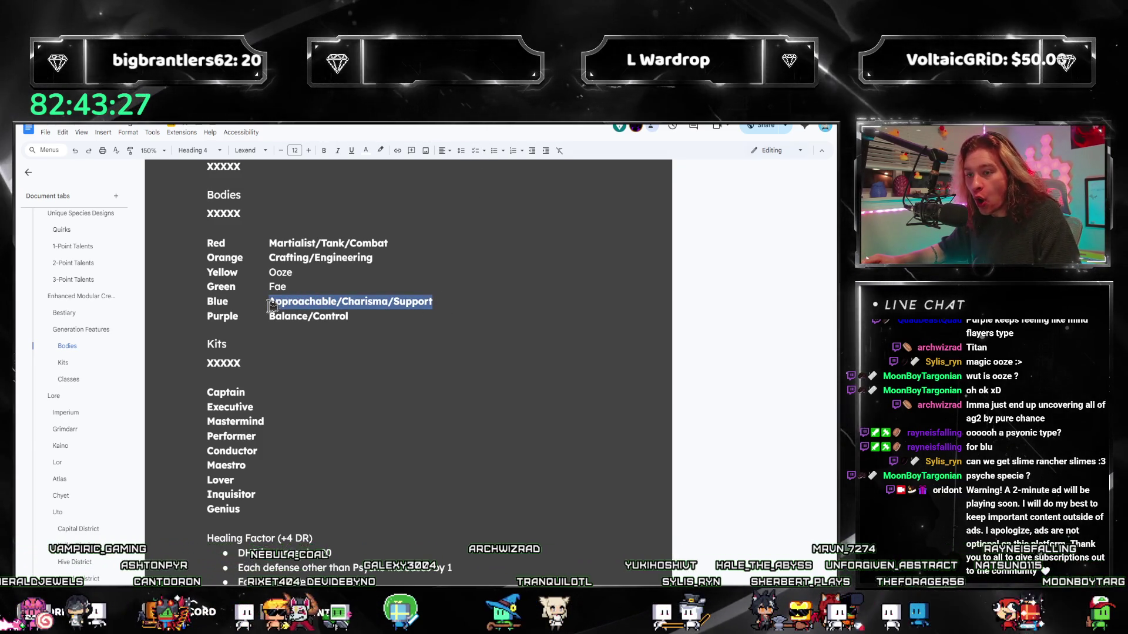
{"action": "type", "text": "Mystic"}
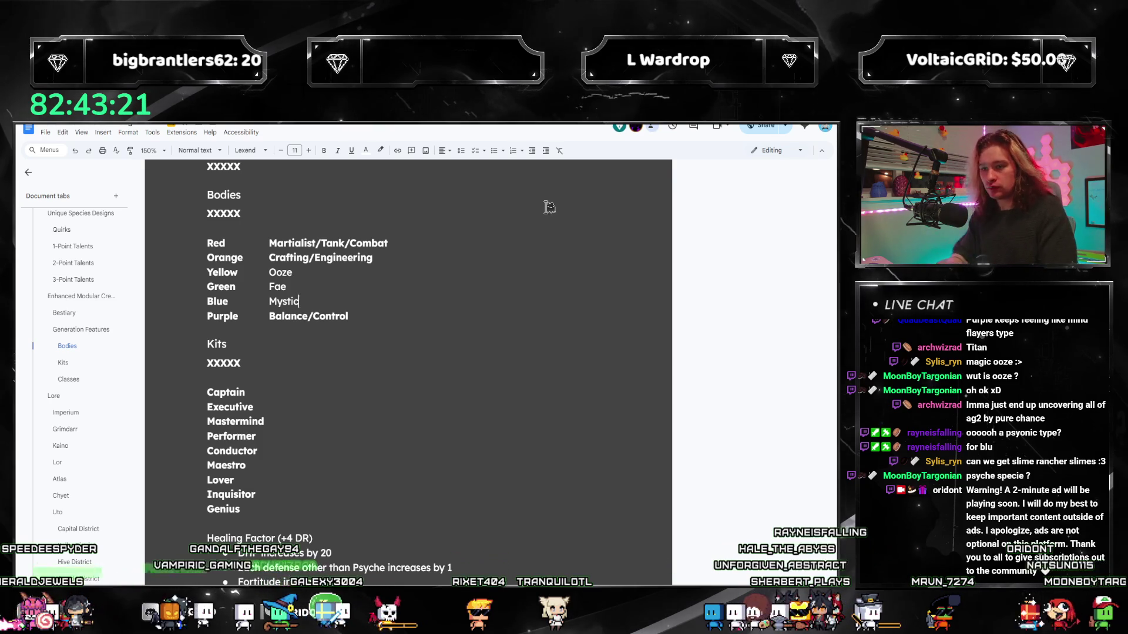
{"action": "key", "text": "BackSpace"}
{"action": "key", "text": "BackSpace"}
{"action": "key", "text": "BackSpace"}
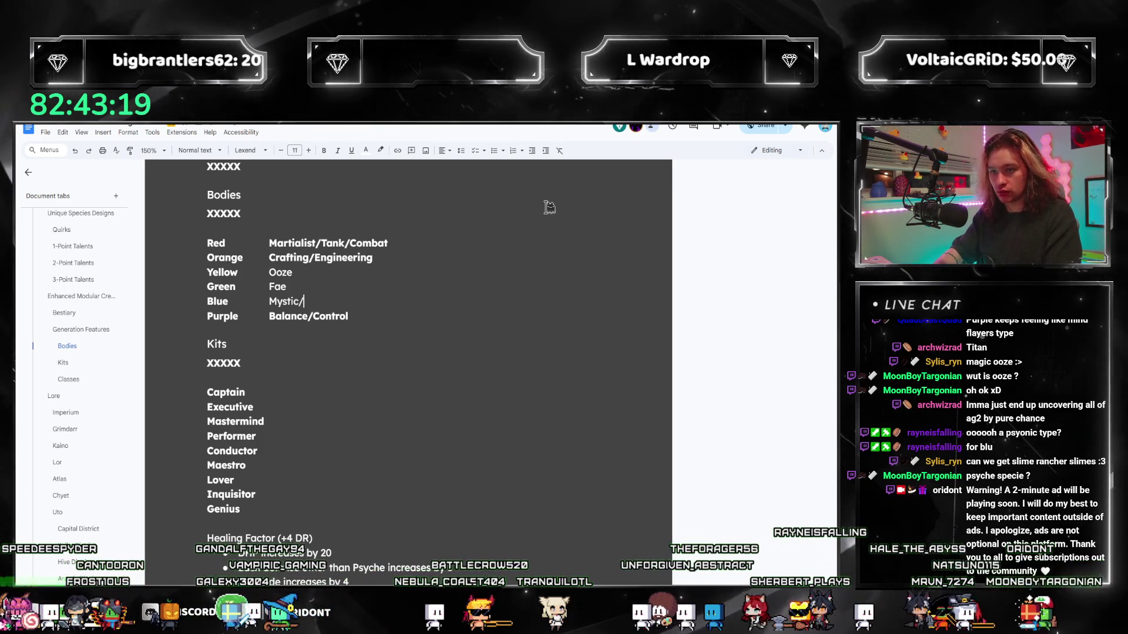
{"action": "key", "text": "BackSpace"}
{"action": "type", "text": "[Siren?]"}
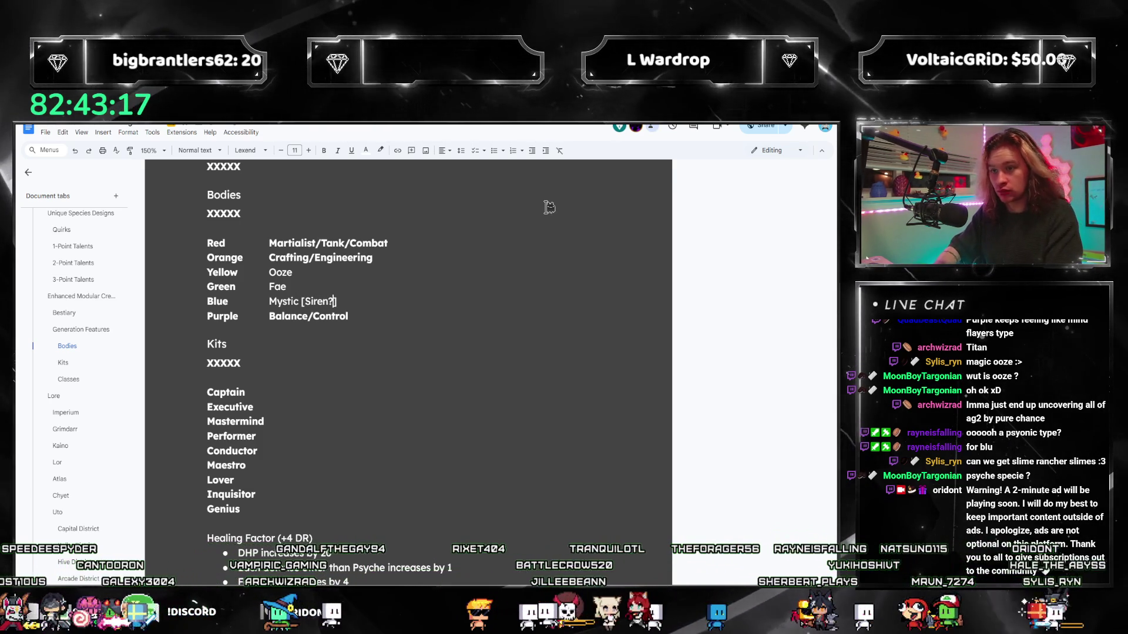
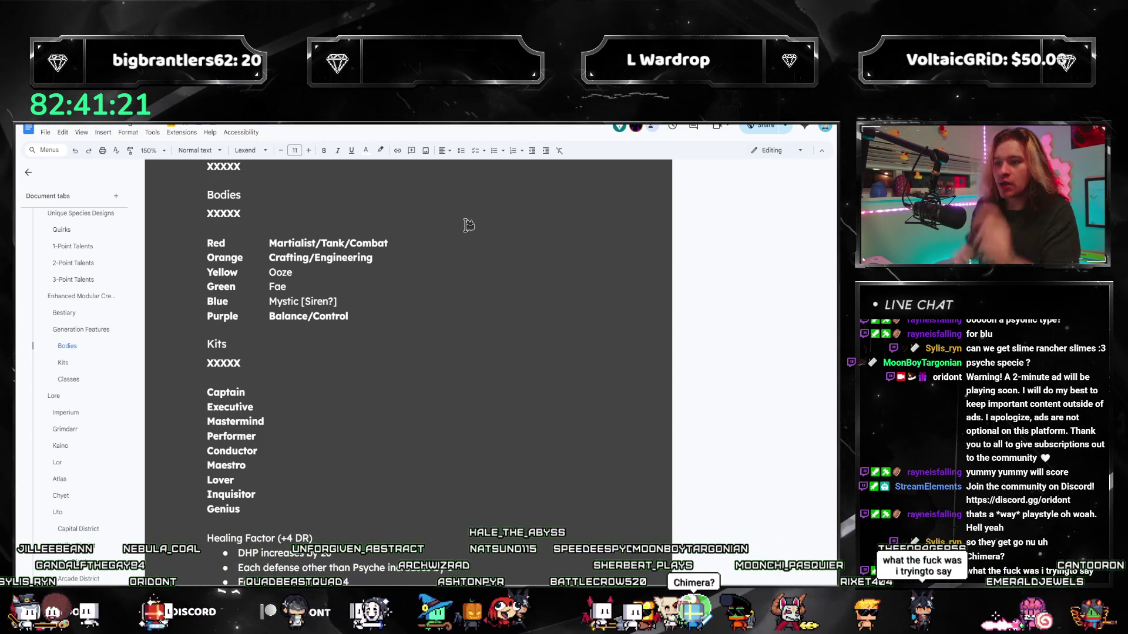
Unbold the Red row's Martialist/Tank/Combat, make it Chimera, then switch to the Marut wiki page
{"action": "left_click_drag", "start_coordinate": [388, 243], "coordinate": [270, 243]}
{"action": "key", "text": "ctrl+b"}
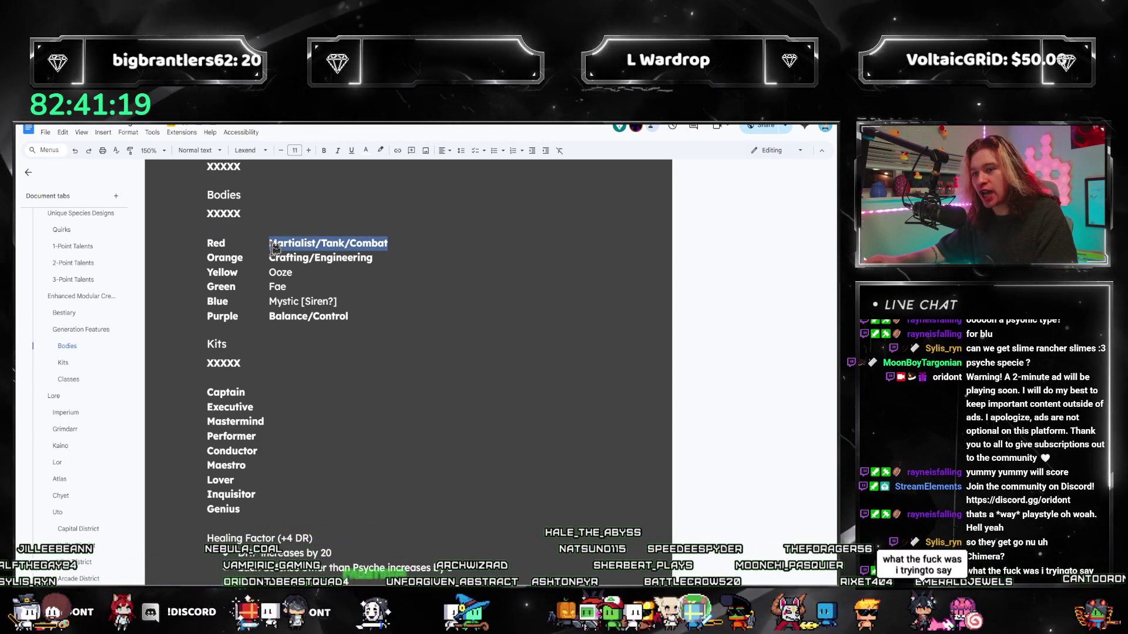
{"action": "type", "text": "Chimera"}
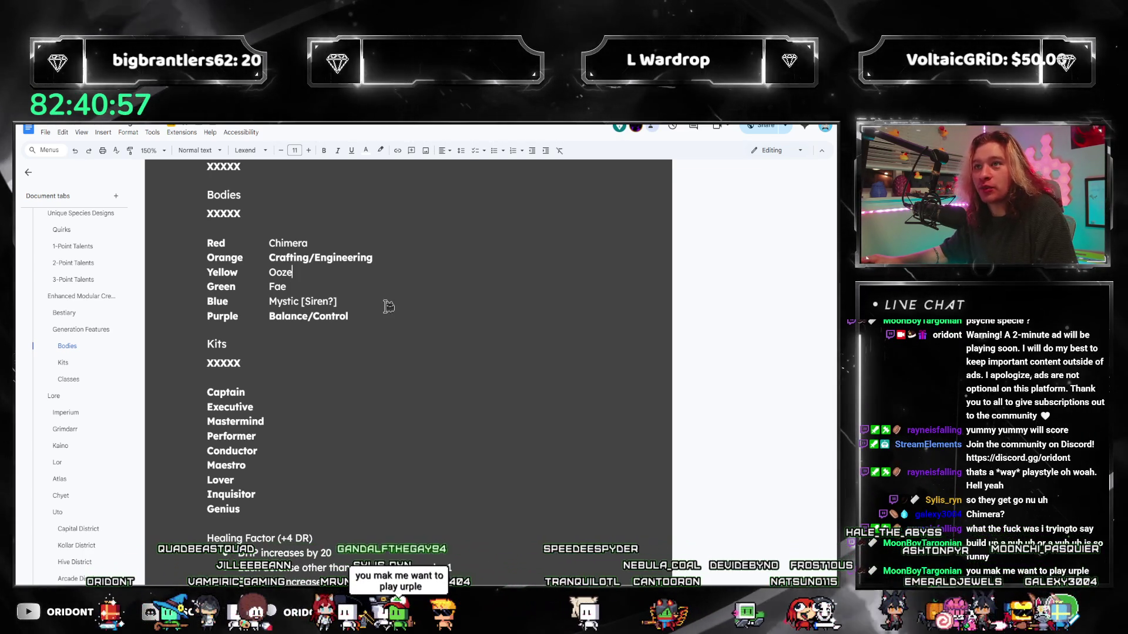
{"action": "left_click", "coordinate": [362, 293]}
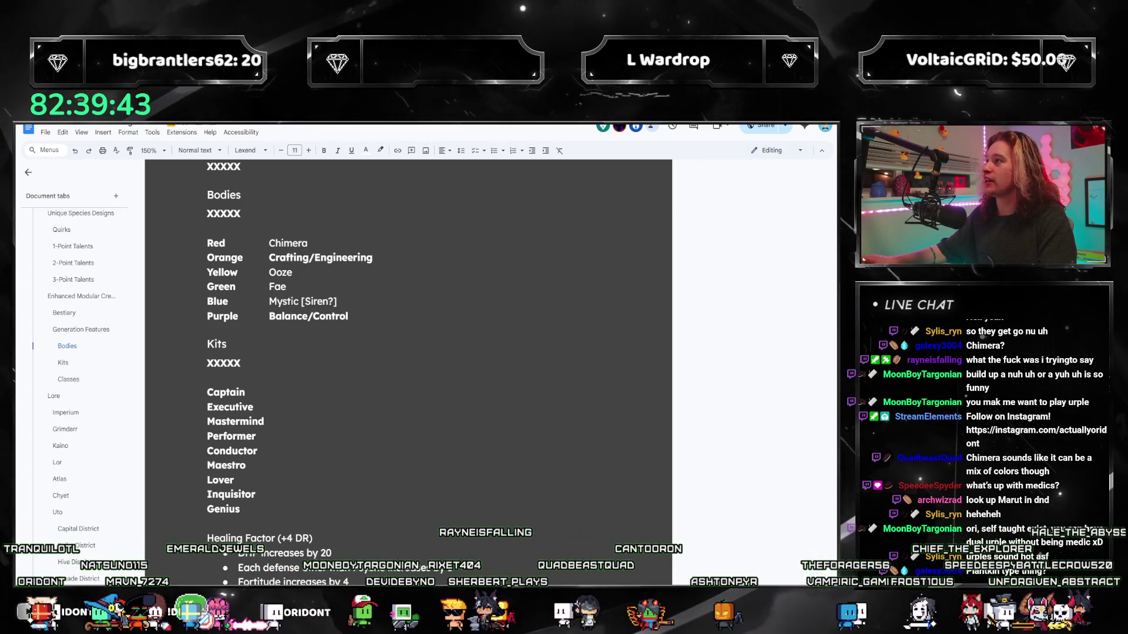
{"action": "key", "text": "alt+Tab"}
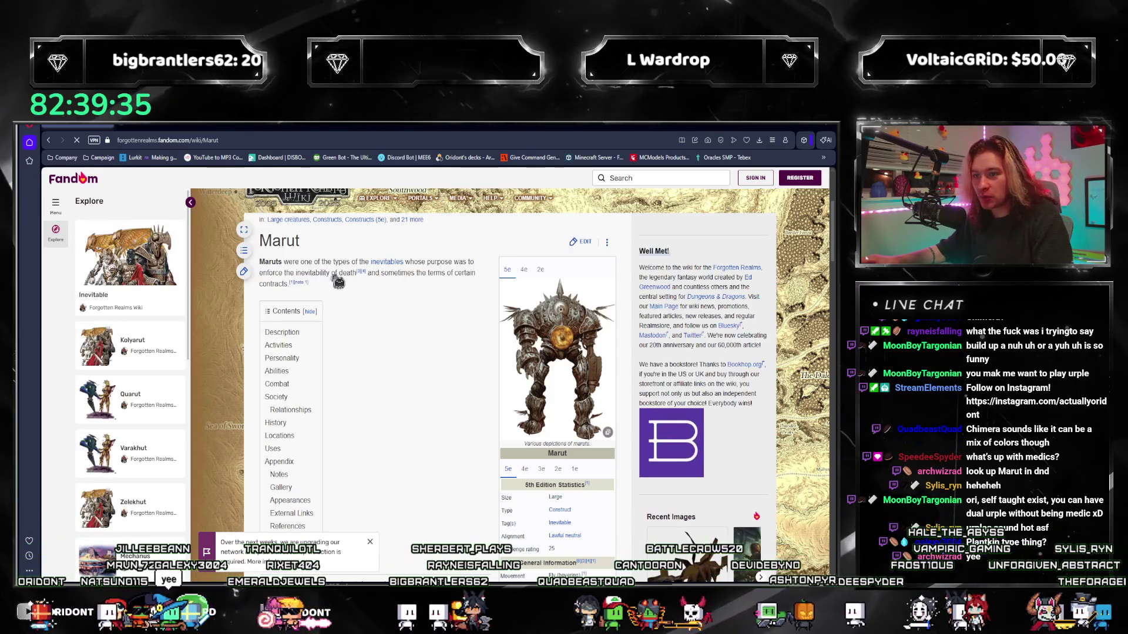
{"action": "scroll", "coordinate": [400, 316], "scroll_direction": "down", "scroll_amount": 3}
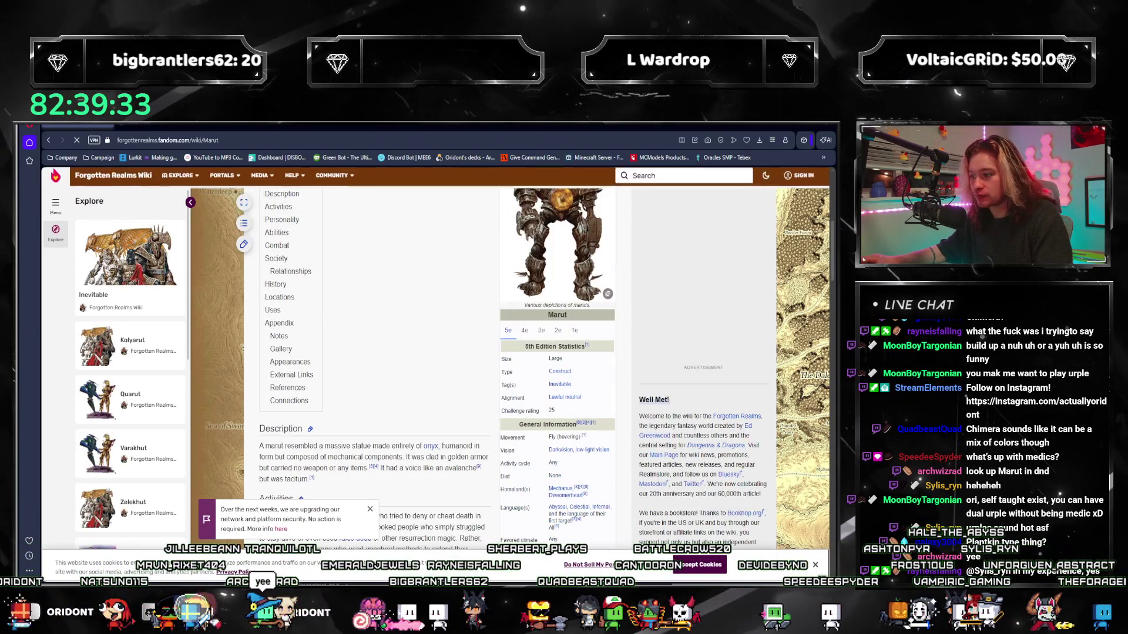
{"action": "scroll", "coordinate": [353, 376], "scroll_direction": "down", "scroll_amount": 1}
{"action": "scroll", "coordinate": [353, 376], "scroll_direction": "up", "scroll_amount": 1}
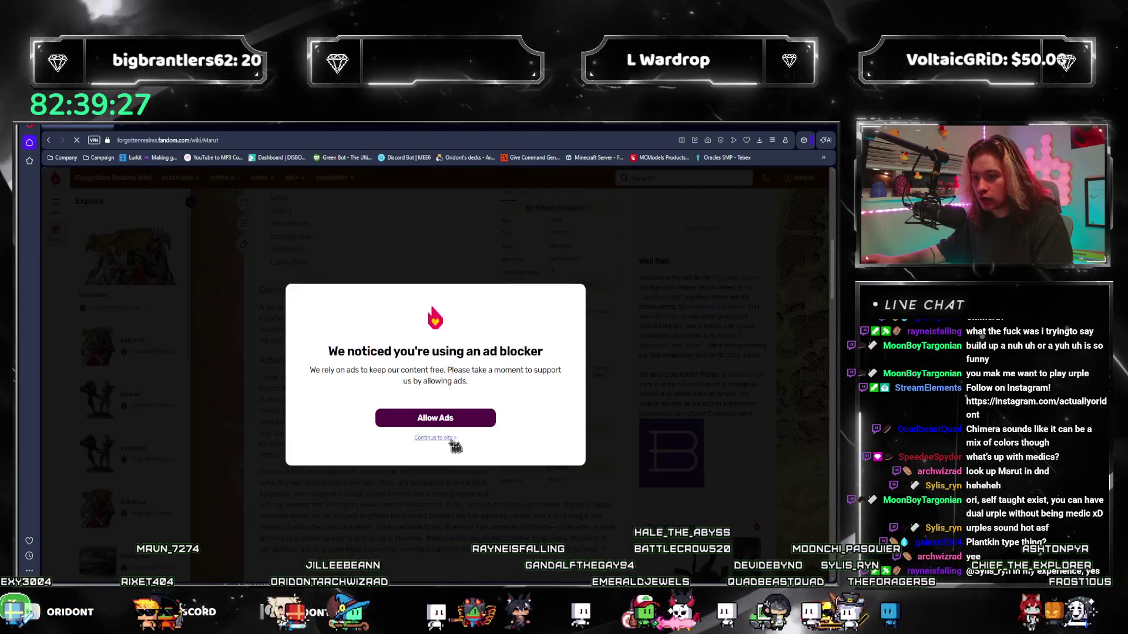
Dismiss the ad-blocker notice, read the Marut article, and go back to Google's marut results
{"action": "left_click", "coordinate": [445, 439]}
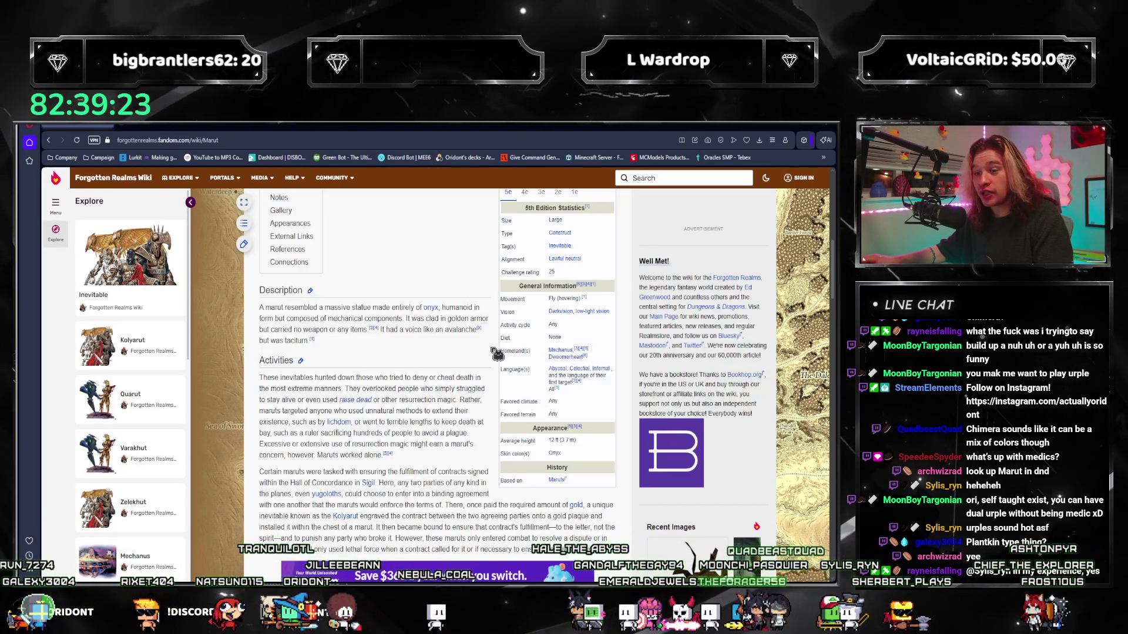
{"action": "scroll", "coordinate": [497, 354], "scroll_direction": "down", "scroll_amount": 2}
{"action": "scroll", "coordinate": [456, 282], "scroll_direction": "down", "scroll_amount": 3}
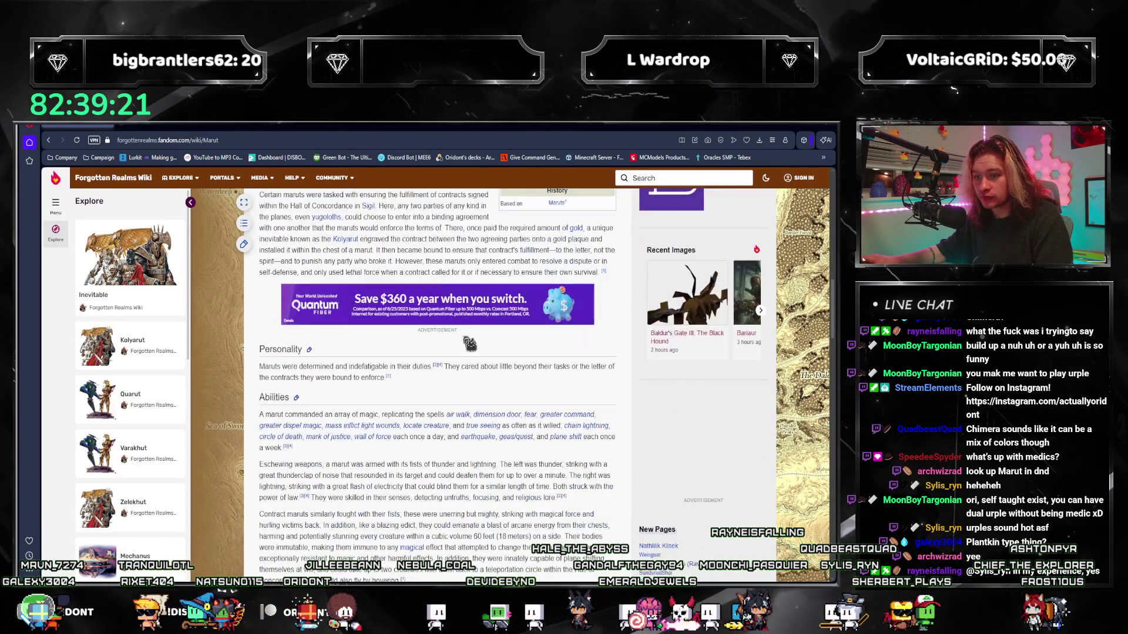
{"action": "scroll", "coordinate": [458, 292], "scroll_direction": "down", "scroll_amount": 3}
{"action": "scroll", "coordinate": [462, 300], "scroll_direction": "down", "scroll_amount": 3}
{"action": "scroll", "coordinate": [469, 316], "scroll_direction": "down", "scroll_amount": 3}
{"action": "scroll", "coordinate": [470, 316], "scroll_direction": "up", "scroll_amount": 3}
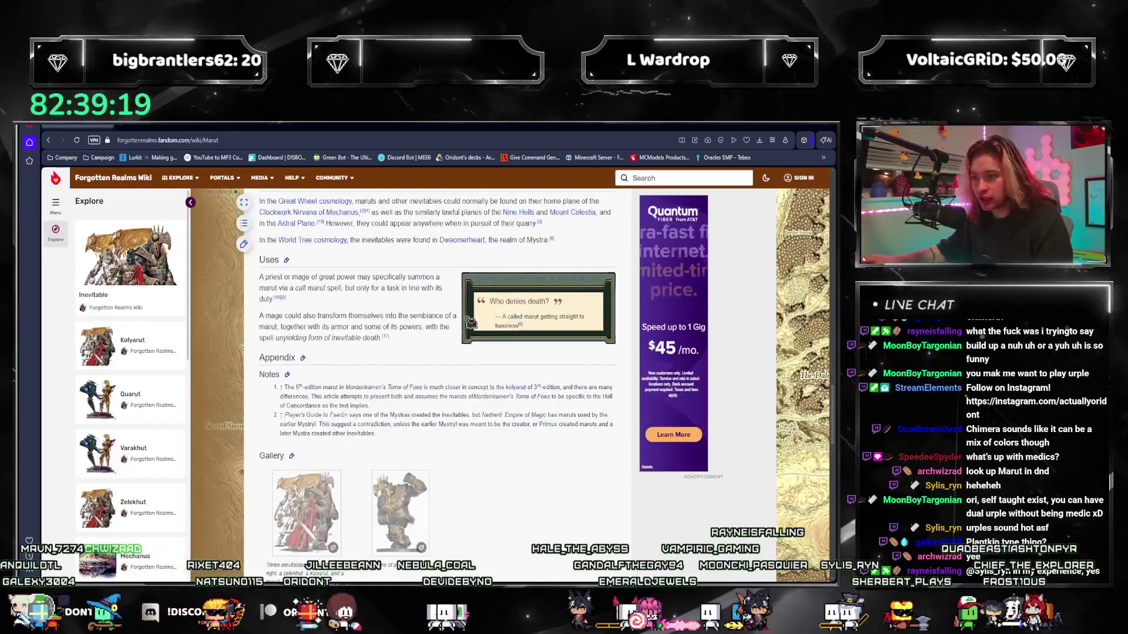
{"action": "scroll", "coordinate": [470, 308], "scroll_direction": "up", "scroll_amount": 3}
{"action": "scroll", "coordinate": [471, 304], "scroll_direction": "up", "scroll_amount": 3}
{"action": "scroll", "coordinate": [473, 296], "scroll_direction": "up", "scroll_amount": 3}
{"action": "scroll", "coordinate": [470, 293], "scroll_direction": "up", "scroll_amount": 3}
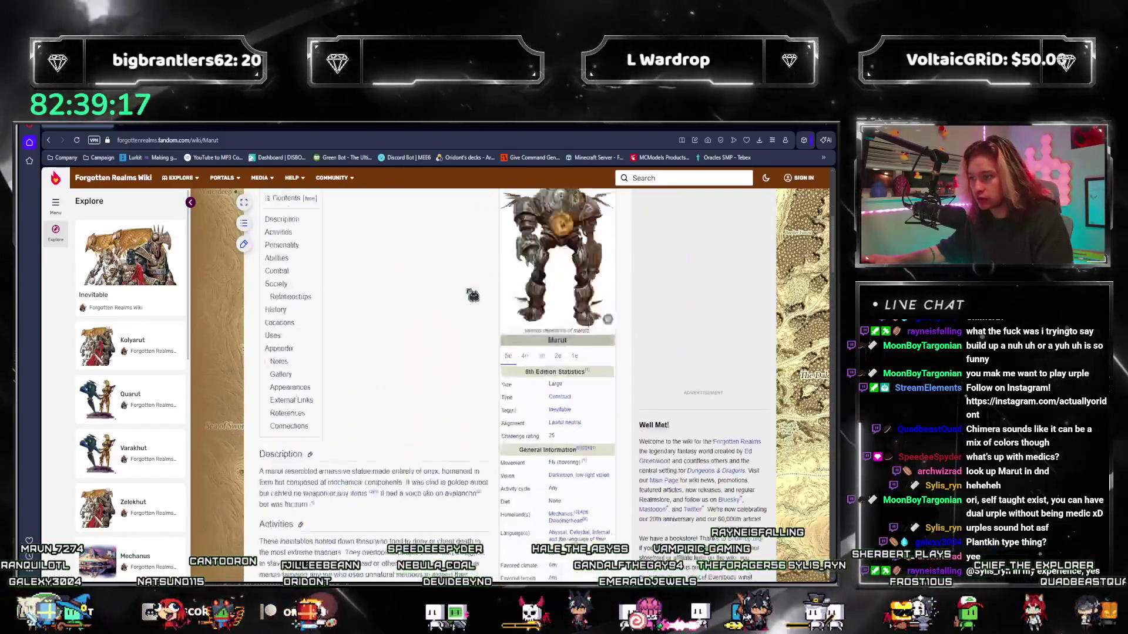
{"action": "scroll", "coordinate": [468, 292], "scroll_direction": "up", "scroll_amount": 1}
{"action": "scroll", "coordinate": [521, 426], "scroll_direction": "down", "scroll_amount": 3}
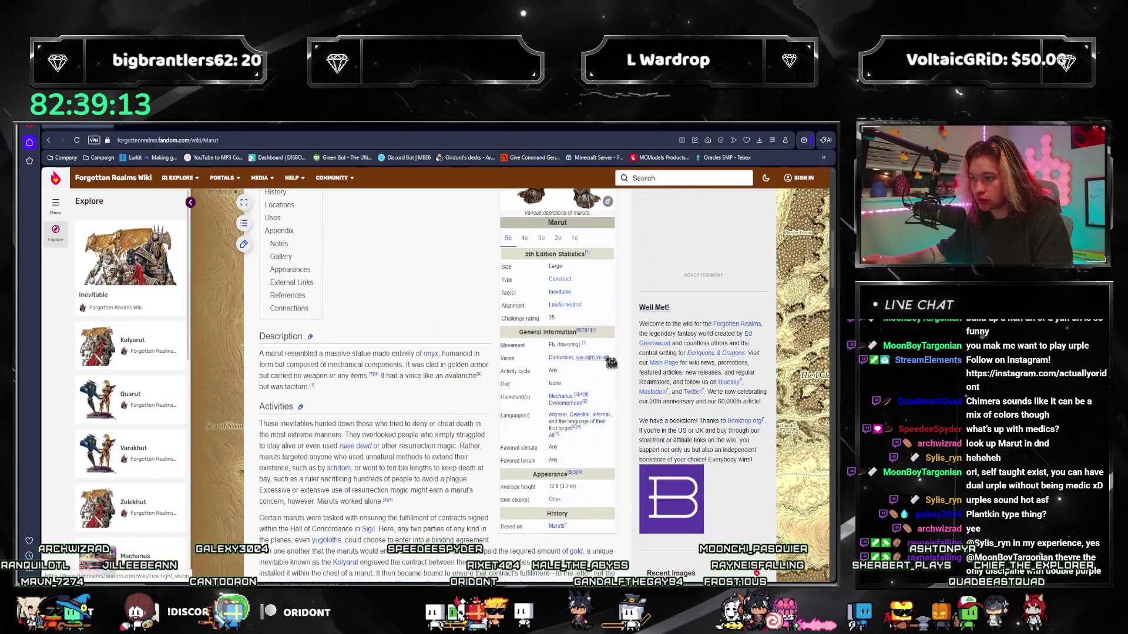
{"action": "scroll", "coordinate": [609, 362], "scroll_direction": "down", "scroll_amount": 1}
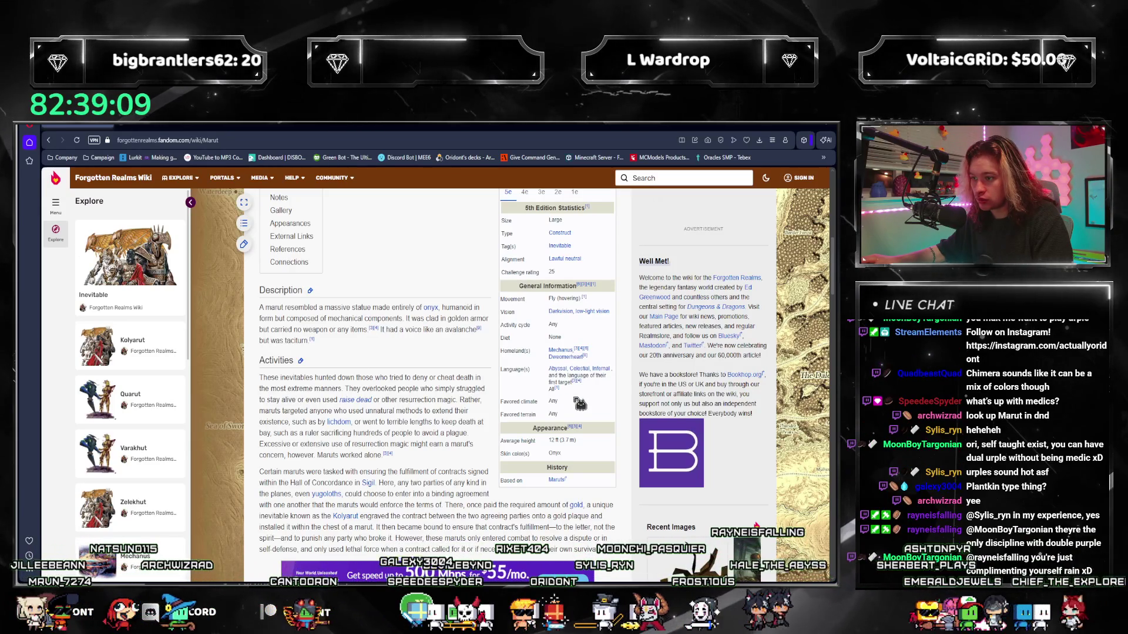
{"action": "scroll", "coordinate": [582, 405], "scroll_direction": "down", "scroll_amount": 1}
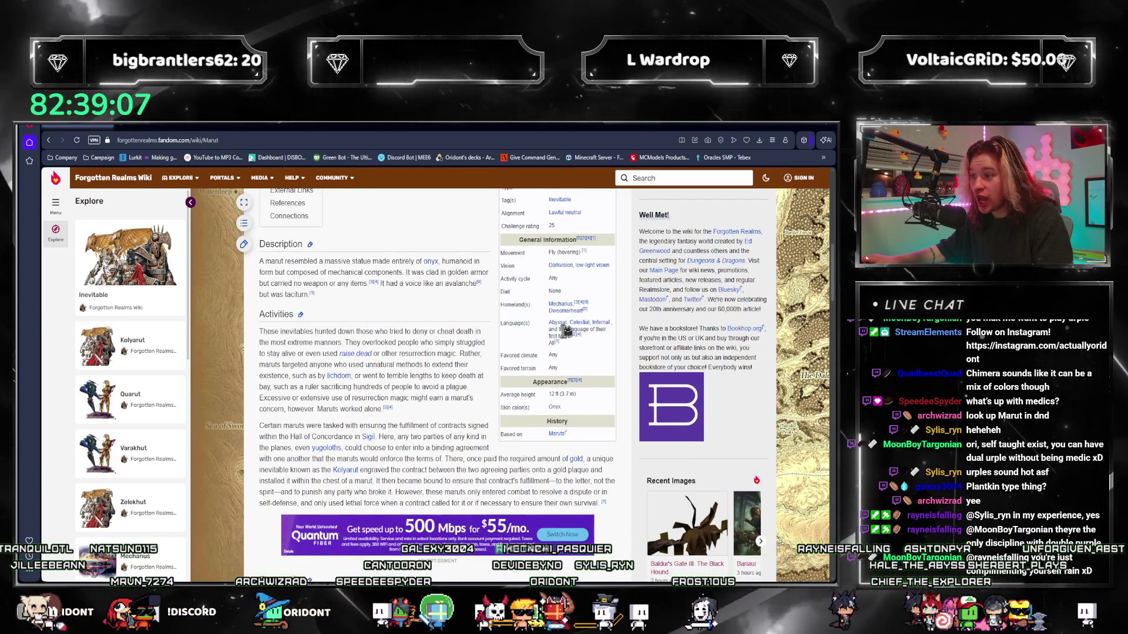
{"action": "scroll", "coordinate": [582, 348], "scroll_direction": "down", "scroll_amount": 1}
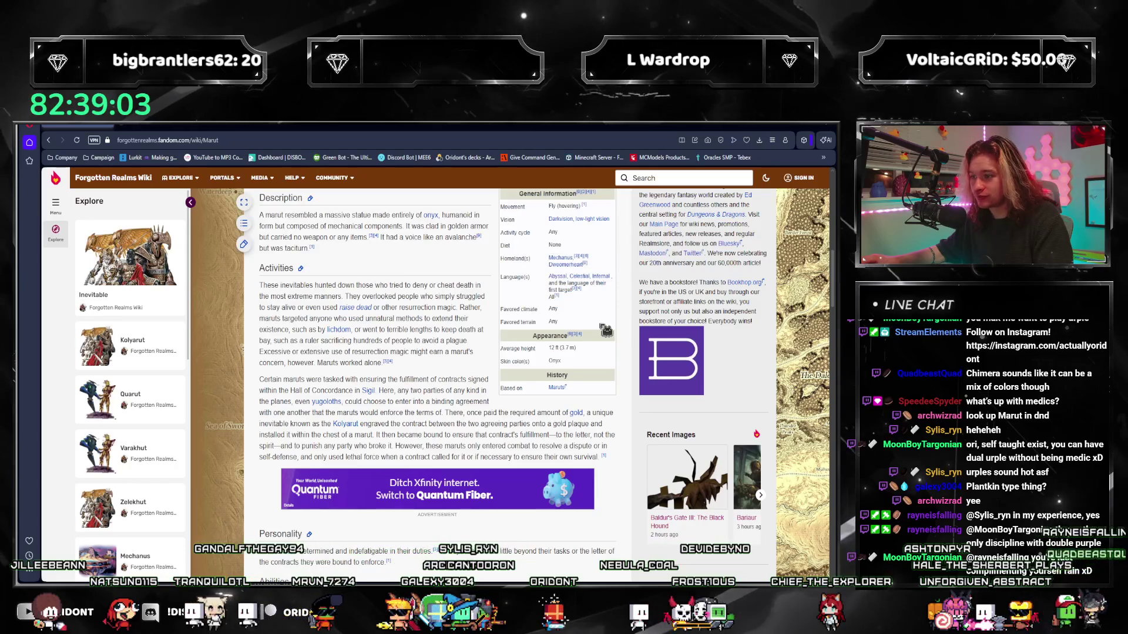
{"action": "scroll", "coordinate": [607, 330], "scroll_direction": "down", "scroll_amount": 1}
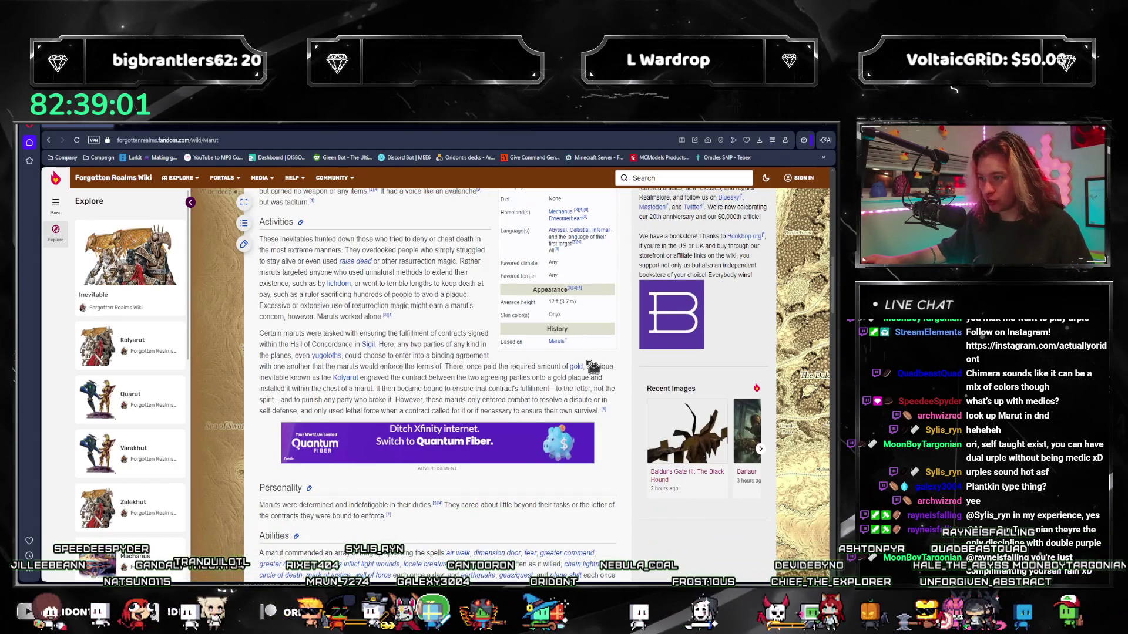
{"action": "scroll", "coordinate": [494, 362], "scroll_direction": "down", "scroll_amount": 5}
{"action": "scroll", "coordinate": [466, 331], "scroll_direction": "down", "scroll_amount": 5}
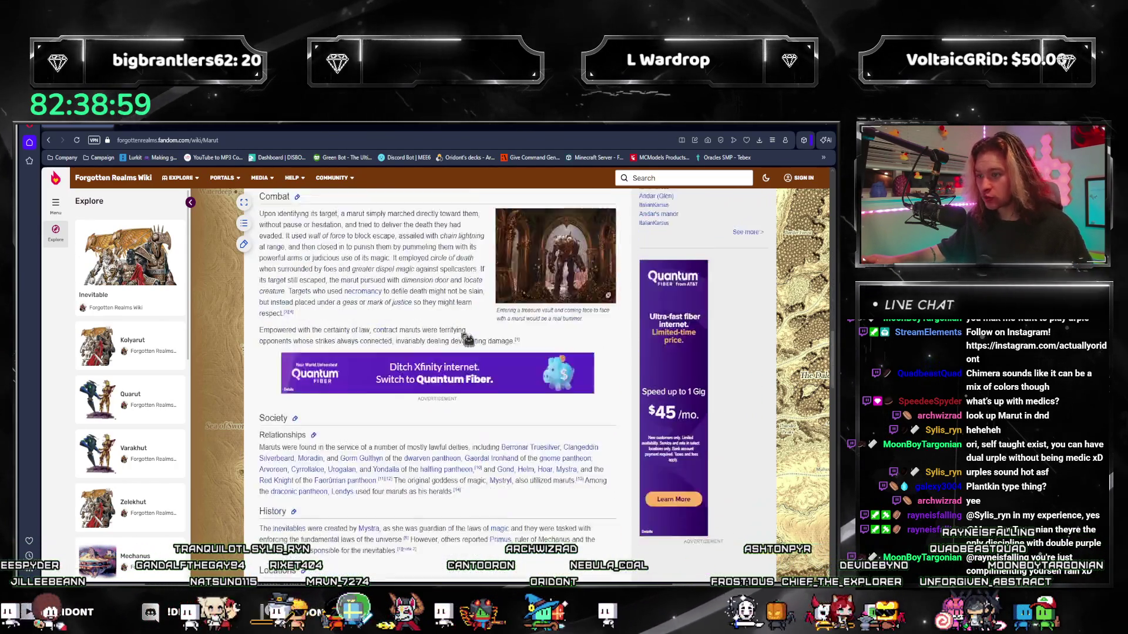
{"action": "scroll", "coordinate": [459, 334], "scroll_direction": "down", "scroll_amount": 5}
{"action": "scroll", "coordinate": [456, 333], "scroll_direction": "down", "scroll_amount": 5}
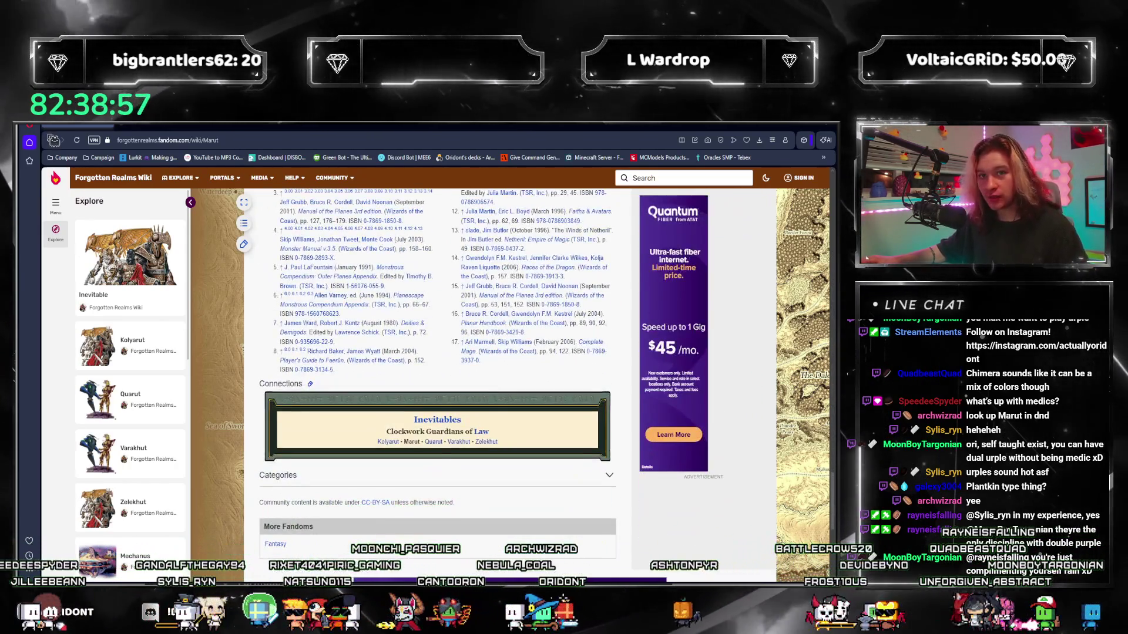
{"action": "key", "text": "alt+Left"}
{"action": "left_click", "coordinate": [199, 220]}
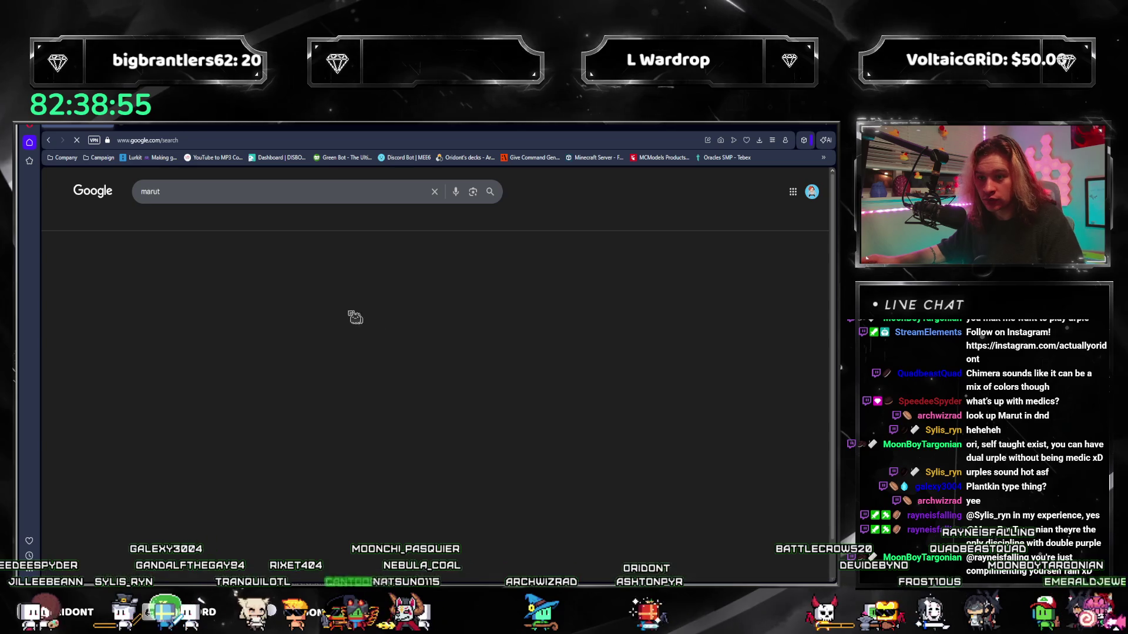
Preview the Scryfall Marut card and rerun the search as 'marut stat block'
{"action": "left_click", "coordinate": [295, 188]}
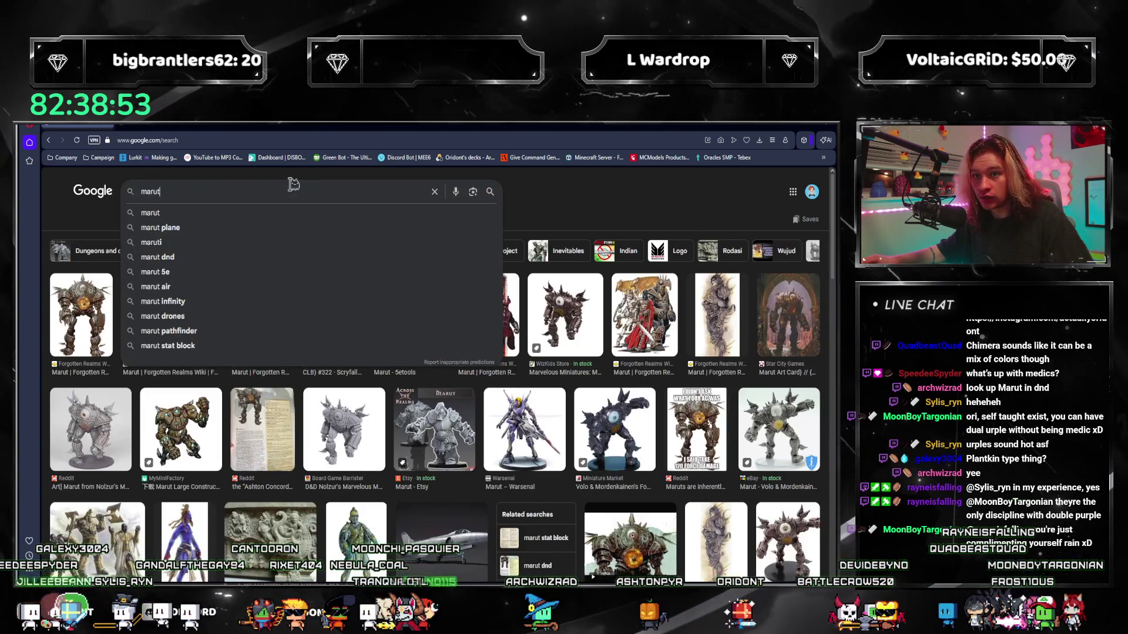
{"action": "left_click", "coordinate": [659, 182]}
{"action": "left_click", "coordinate": [330, 318]}
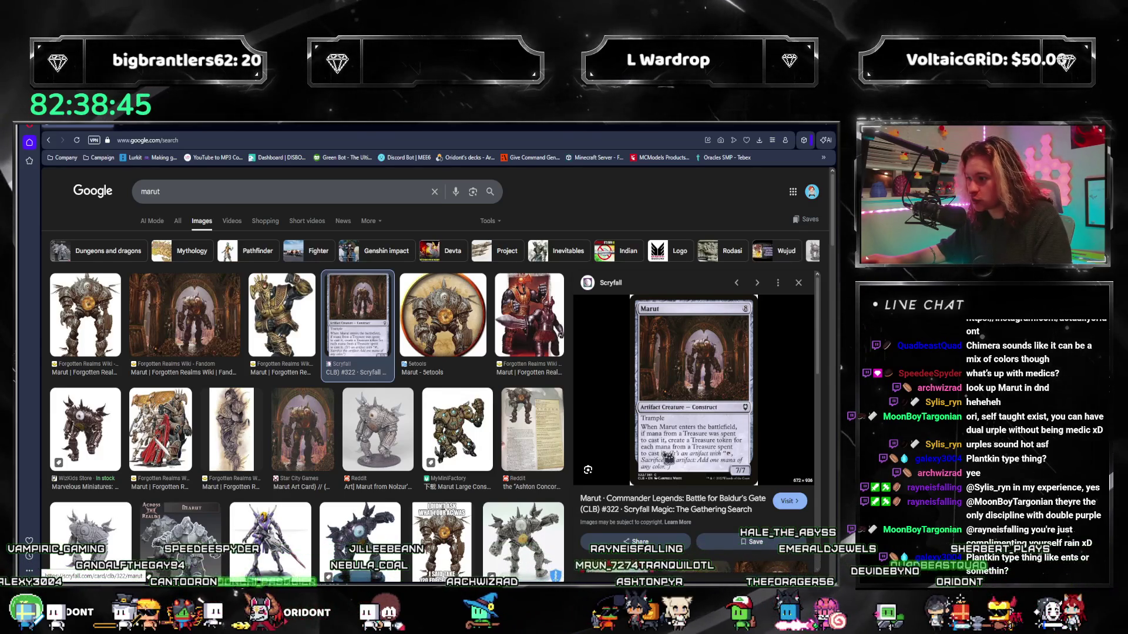
{"action": "left_click", "coordinate": [335, 191]}
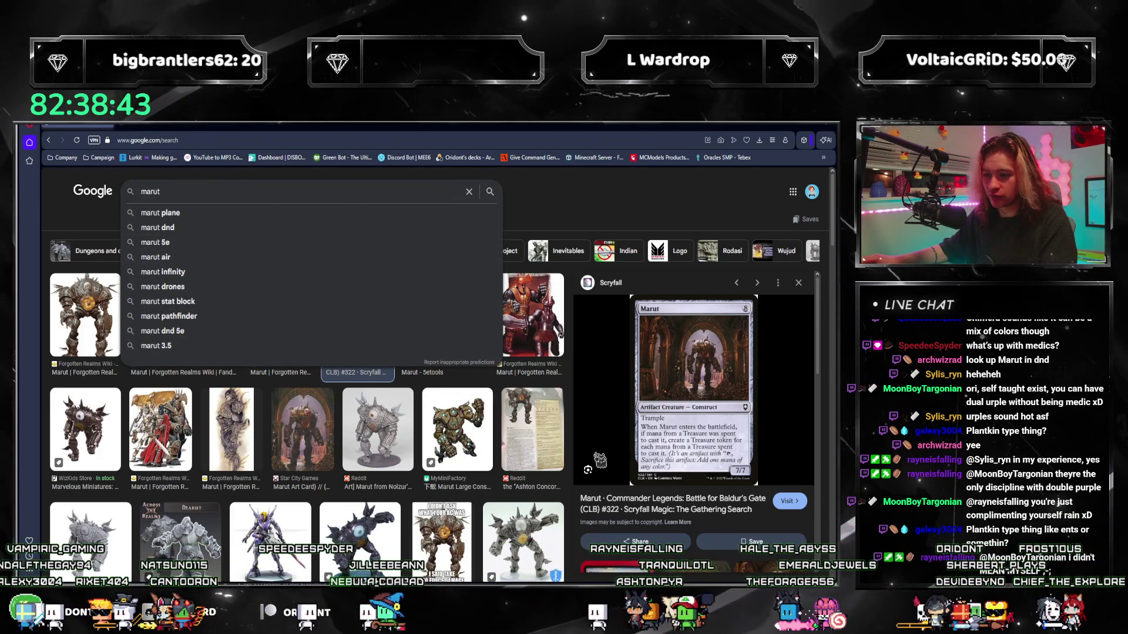
{"action": "type", "text": " statbl"}
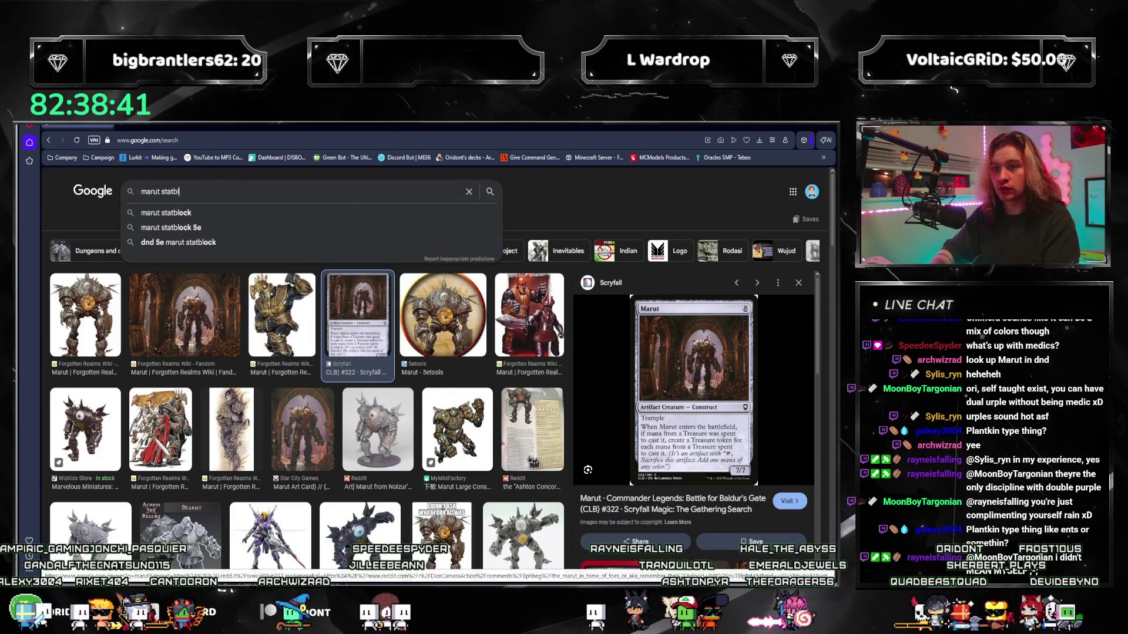
{"action": "type", "text": "block"}
{"action": "key", "text": "Return"}
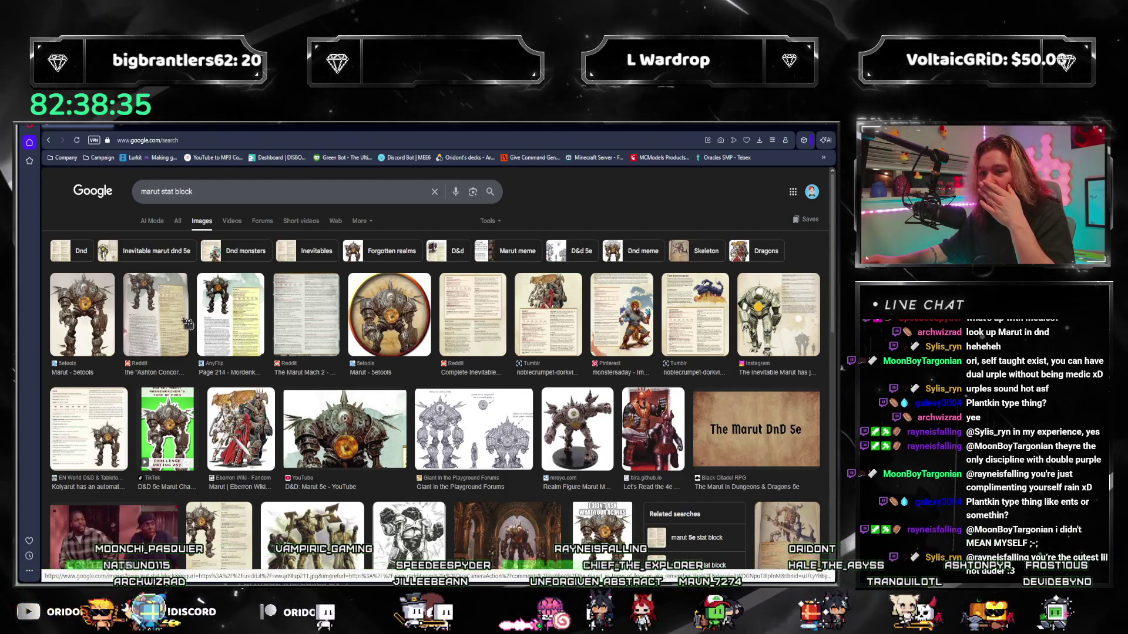
Preview the Tome of Foes page 214 and EN World Kolyarut stat block images, then return to Docs
{"action": "left_click", "coordinate": [236, 336]}
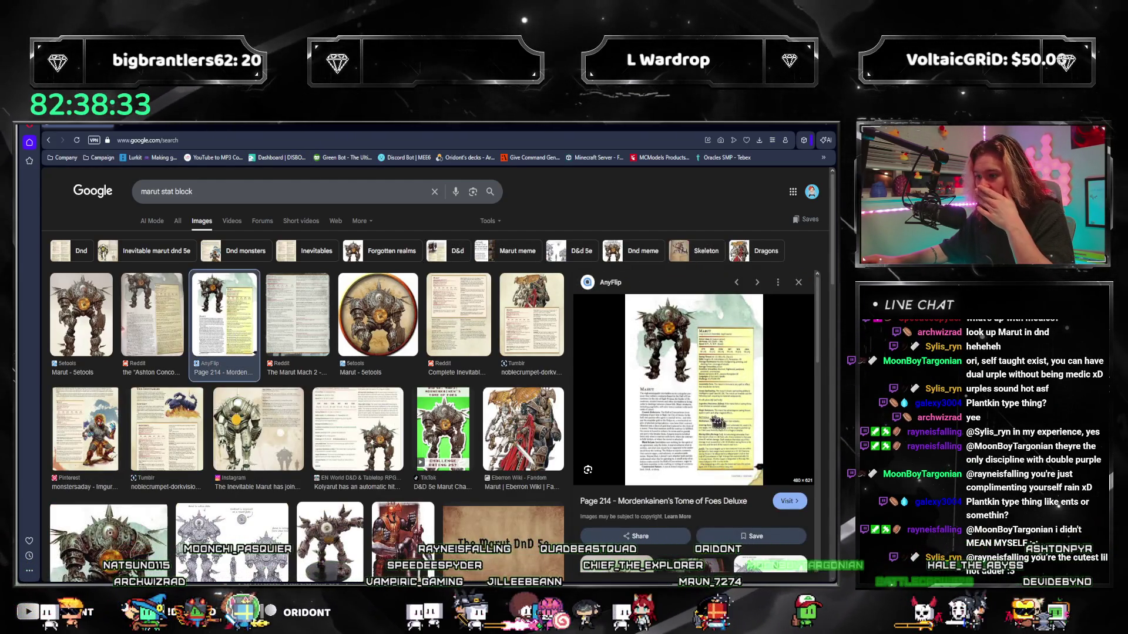
{"action": "left_click", "coordinate": [362, 446]}
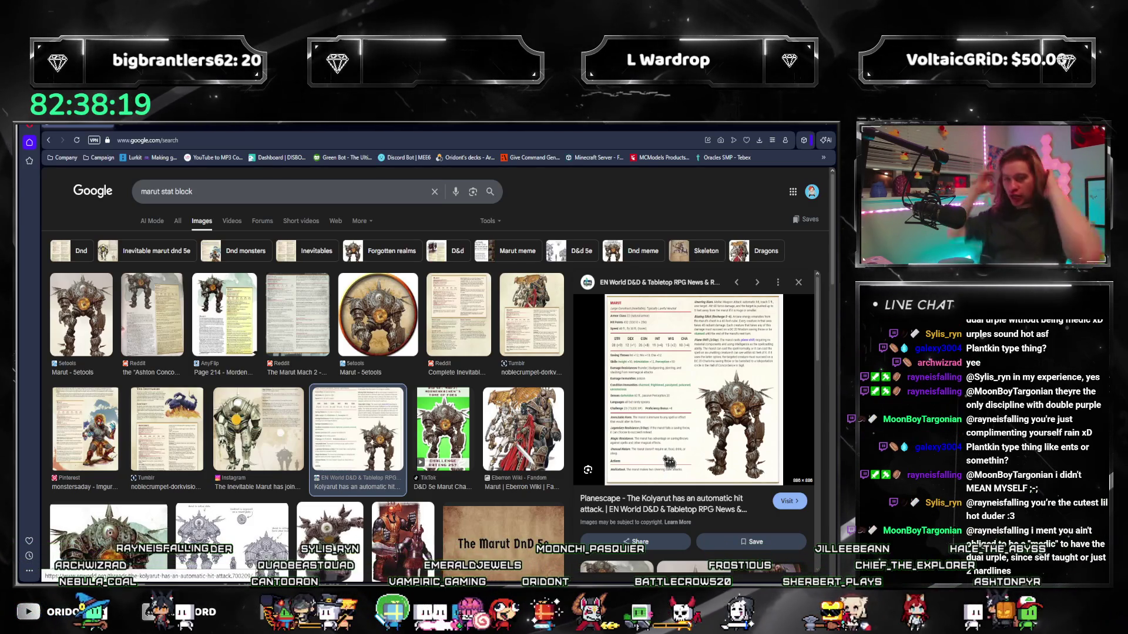
{"action": "key", "text": "alt+Tab"}
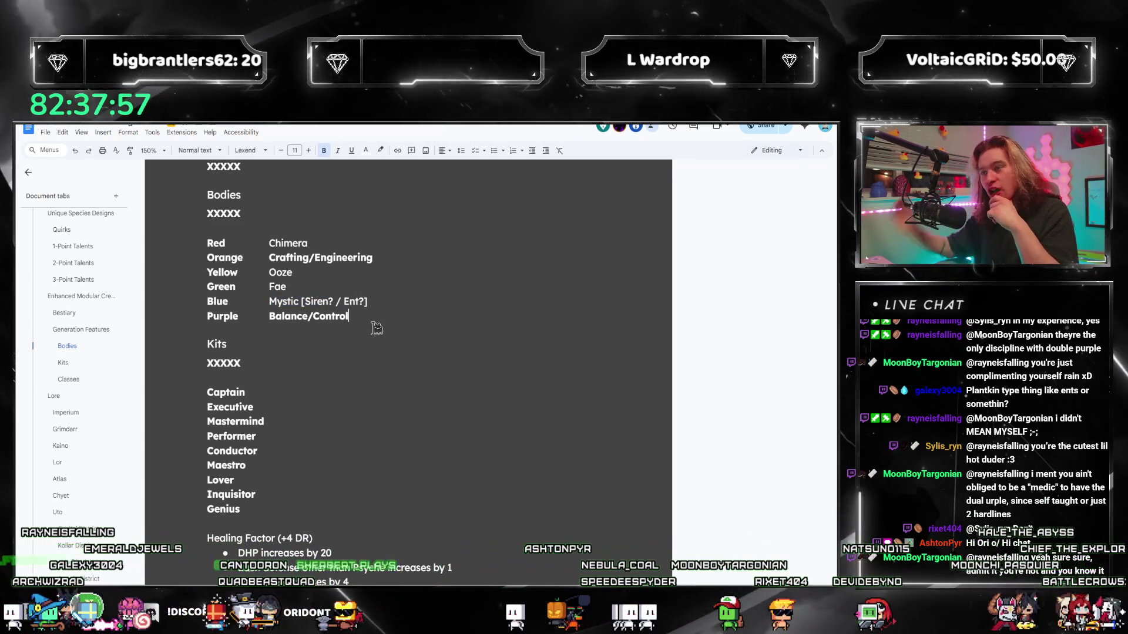
Remove '/ Ent?' from the Blue row, add the Other Homunculus and Shapeshifter text, and select Purple's Balance/Control
{"action": "left_click_drag", "start_coordinate": [371, 302], "coordinate": [302, 302]}
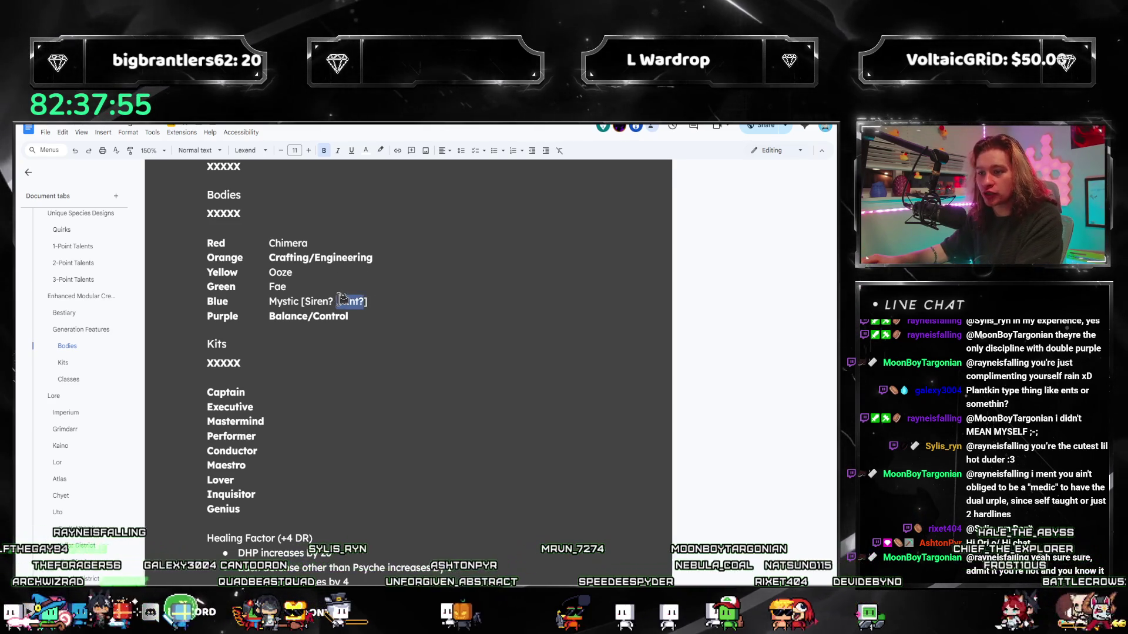
{"action": "key", "text": "BackSpace"}
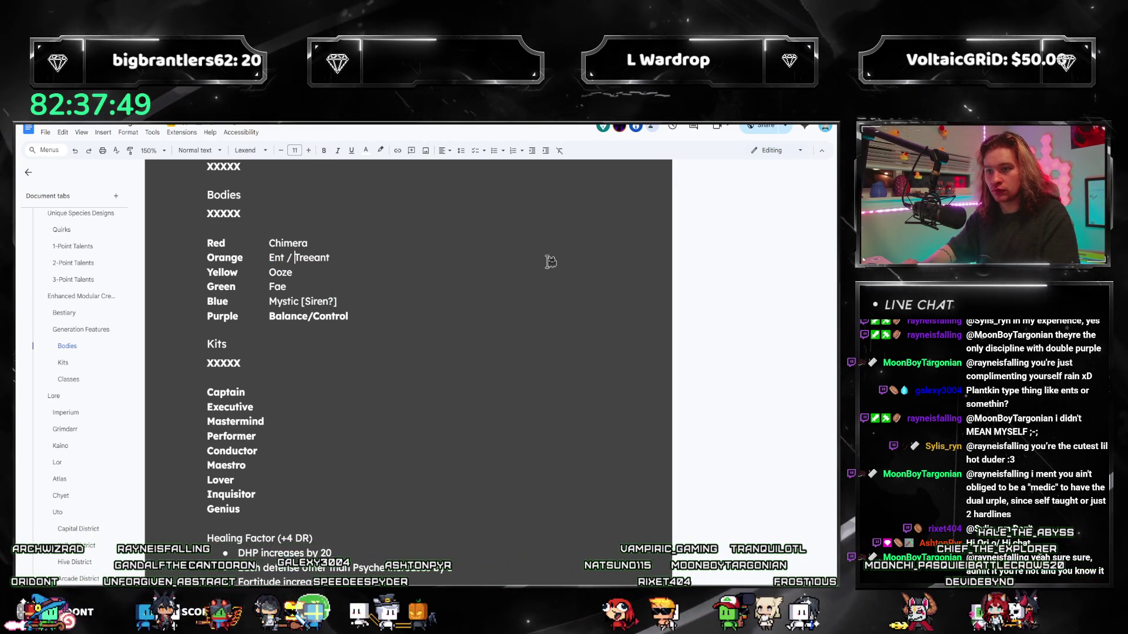
{"action": "key", "text": "Left"}
{"action": "key", "text": "Left"}
{"action": "key", "text": "Left"}
{"action": "key", "text": "shift+Home"}
{"action": "type", "text": "P"}
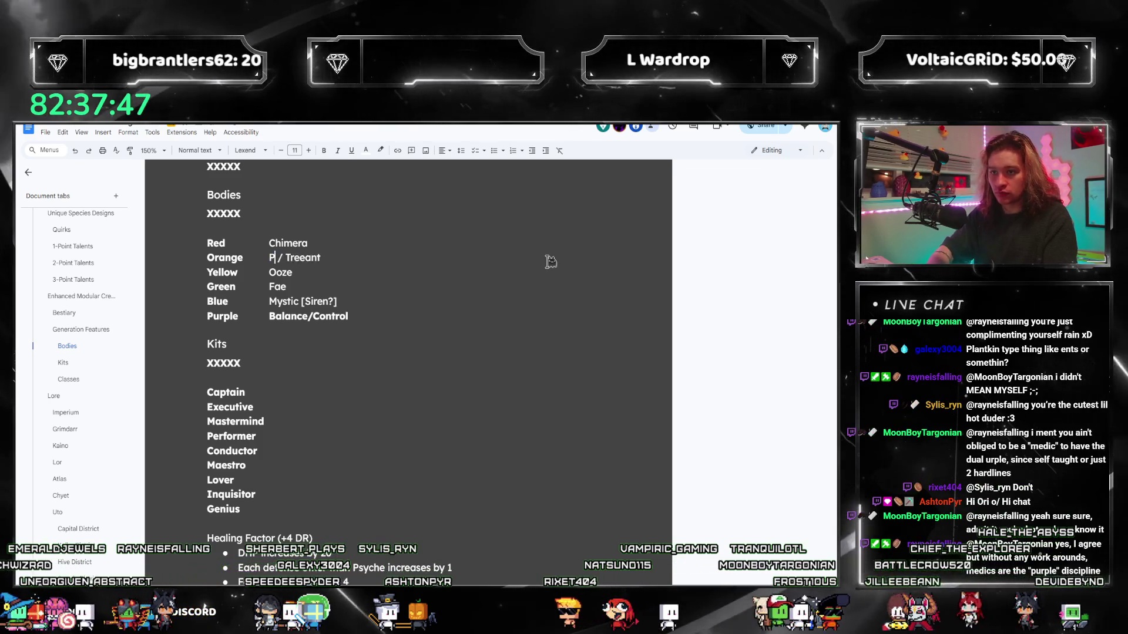
{"action": "type", "text": "lant"}
{"action": "key", "text": "End"}
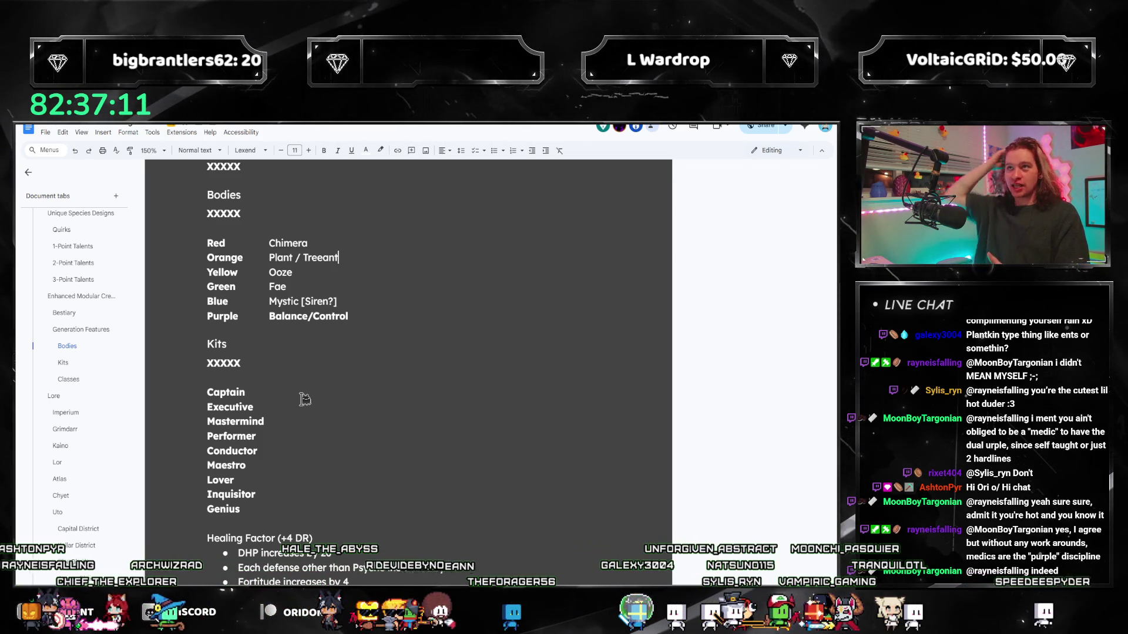
{"action": "scroll", "coordinate": [304, 399], "scroll_direction": "up", "scroll_amount": 1}
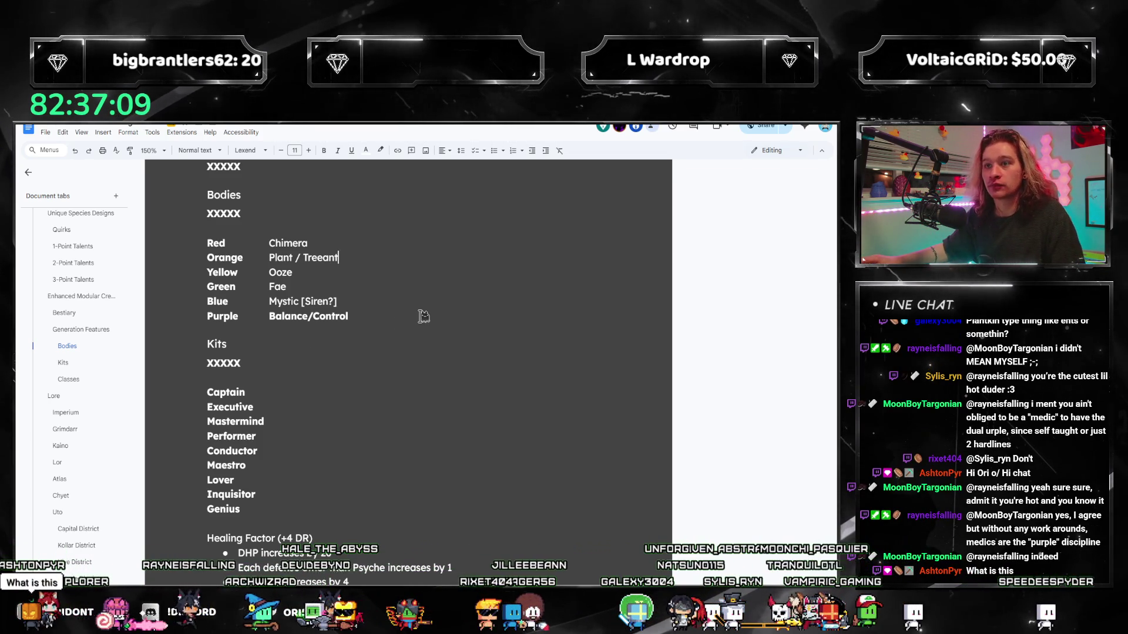
{"action": "scroll", "coordinate": [395, 335], "scroll_direction": "up", "scroll_amount": 1}
{"action": "scroll", "coordinate": [396, 331], "scroll_direction": "up", "scroll_amount": 1}
{"action": "scroll", "coordinate": [396, 330], "scroll_direction": "up", "scroll_amount": 2}
{"action": "scroll", "coordinate": [410, 341], "scroll_direction": "down", "scroll_amount": 1}
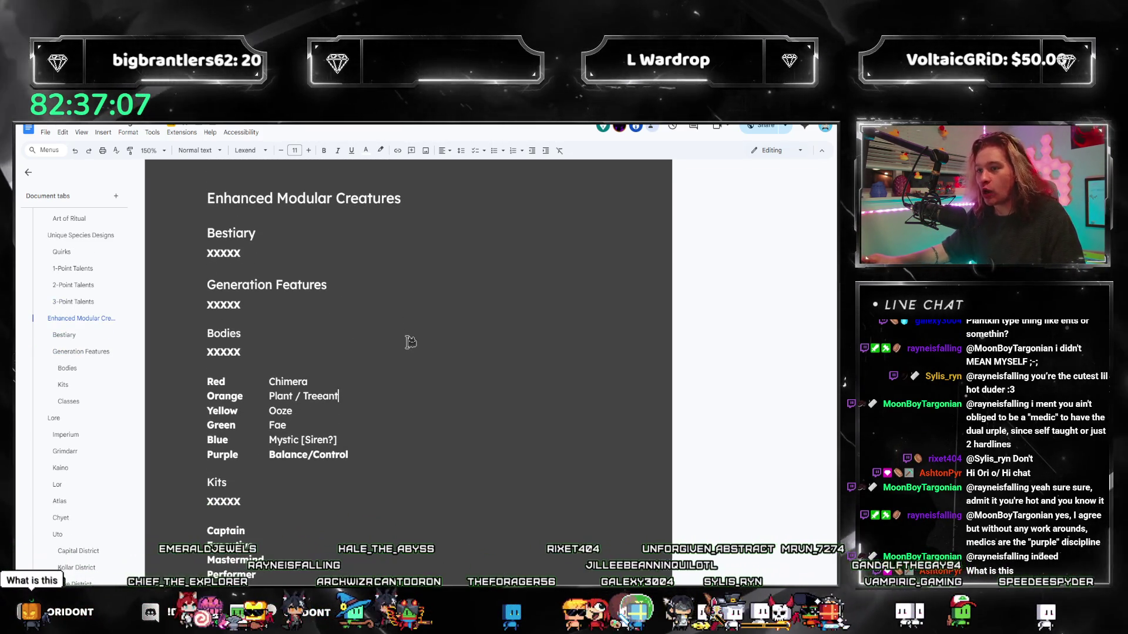
{"action": "scroll", "coordinate": [474, 352], "scroll_direction": "down", "scroll_amount": 3}
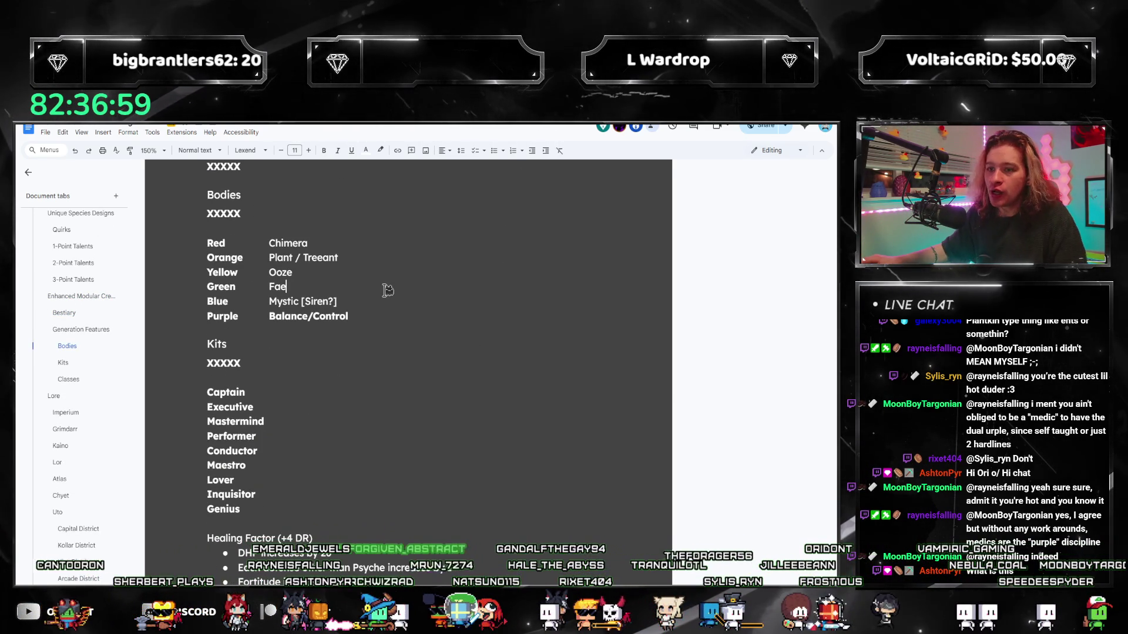
{"action": "left_click_drag", "start_coordinate": [353, 318], "coordinate": [302, 308]}
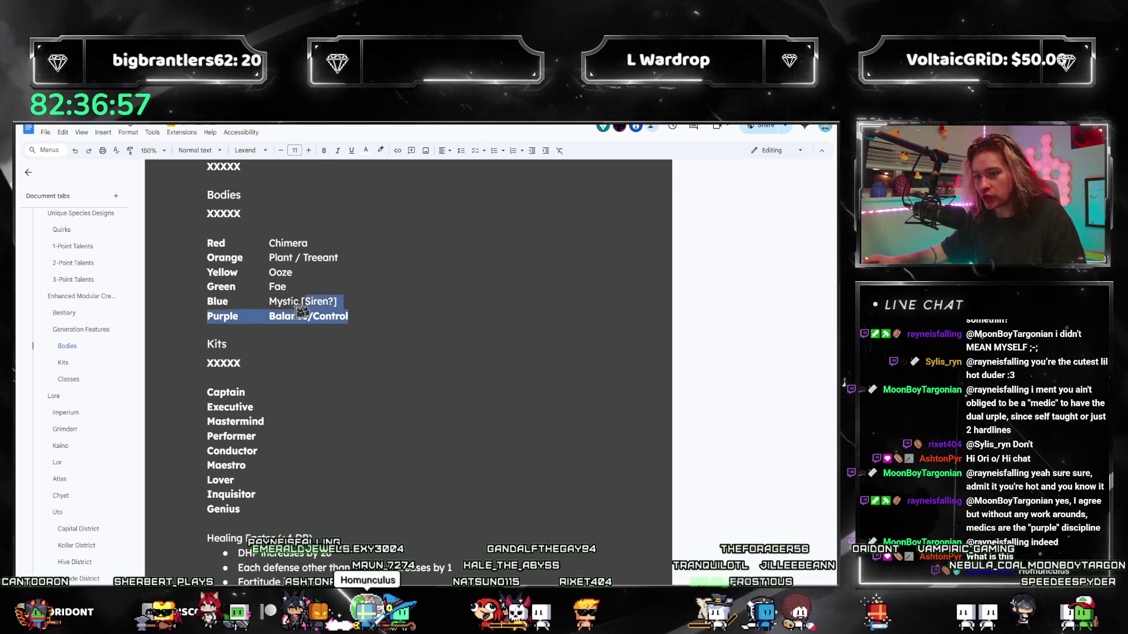
{"action": "left_click_drag", "start_coordinate": [370, 315], "coordinate": [265, 310]}
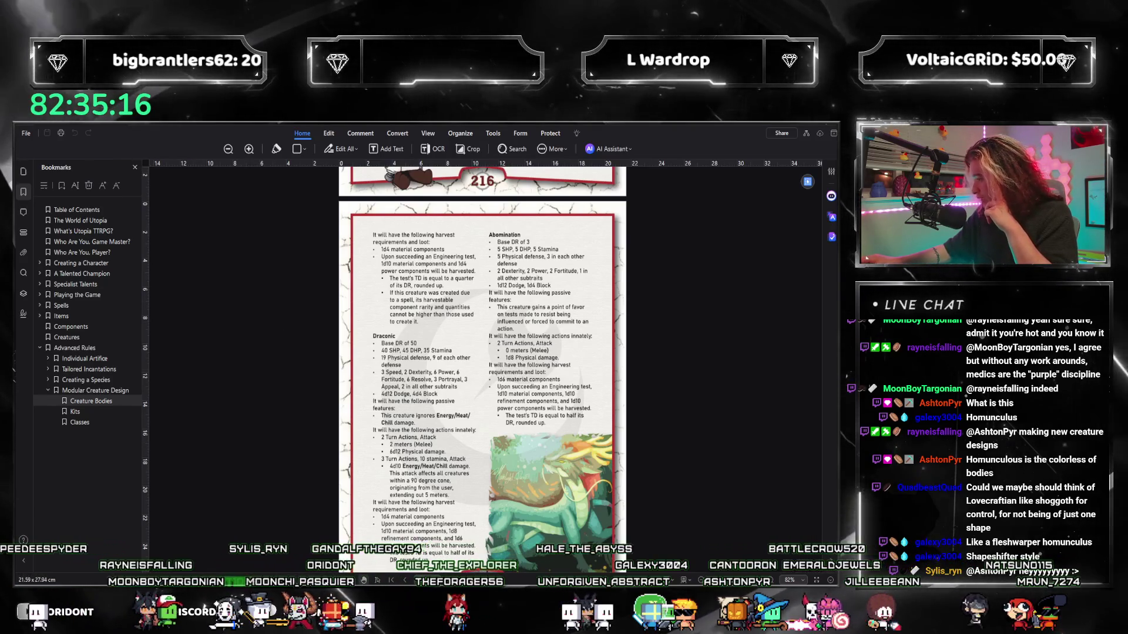
Switch from the rulebook PDF to the shoggoth Google image results
{"action": "key", "text": "alt+Tab"}
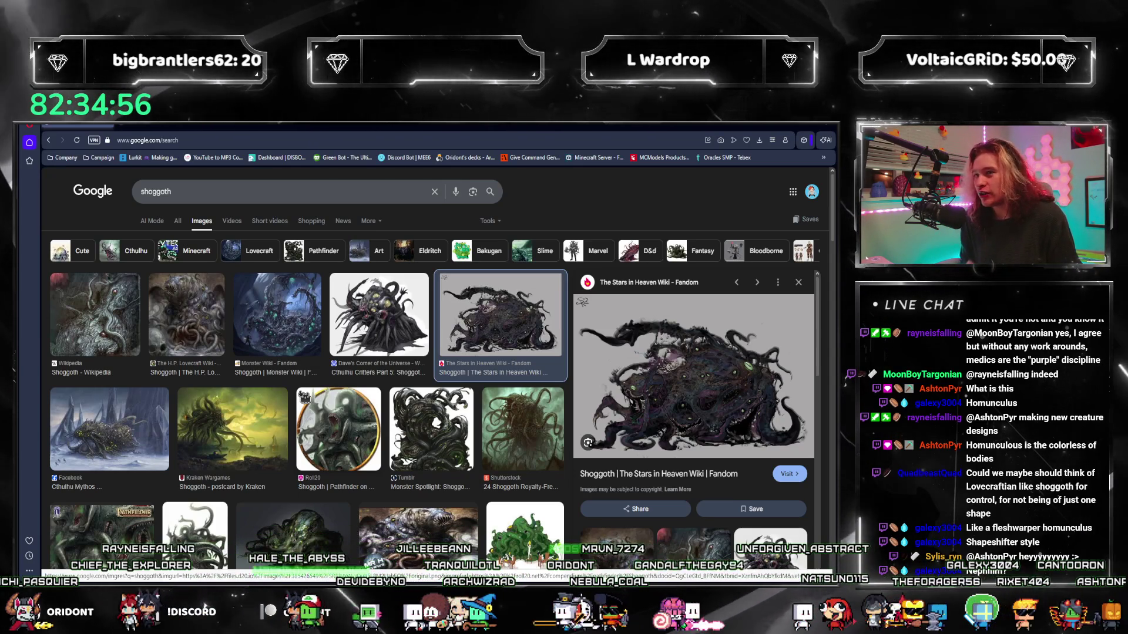
Replace the shoggoth query with nephilim and run it as an image search, then a general search
{"action": "key", "text": "ctrl+a"}
{"action": "type", "text": "no"}
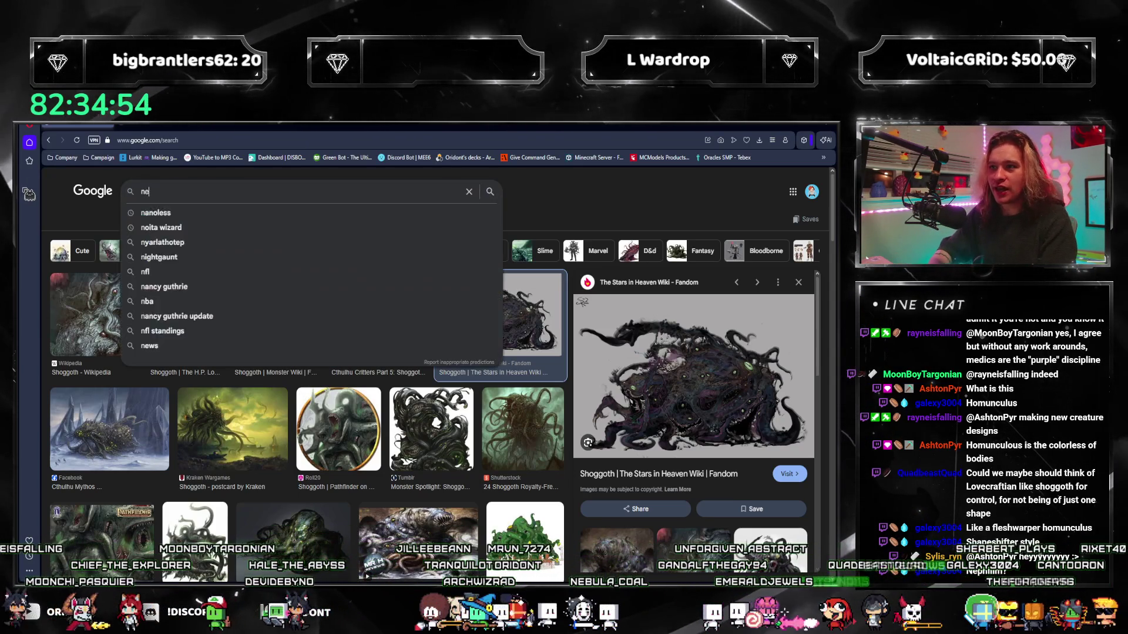
{"action": "type", "text": "philim"}
{"action": "key", "text": "Return"}
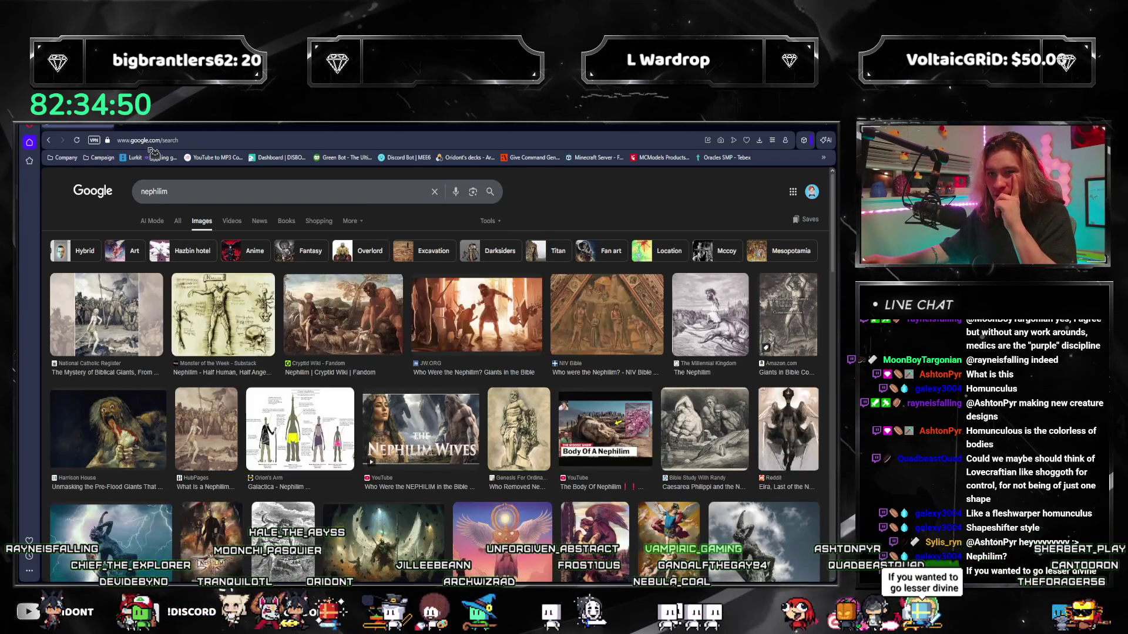
{"action": "type", "text": "nephilim m"}
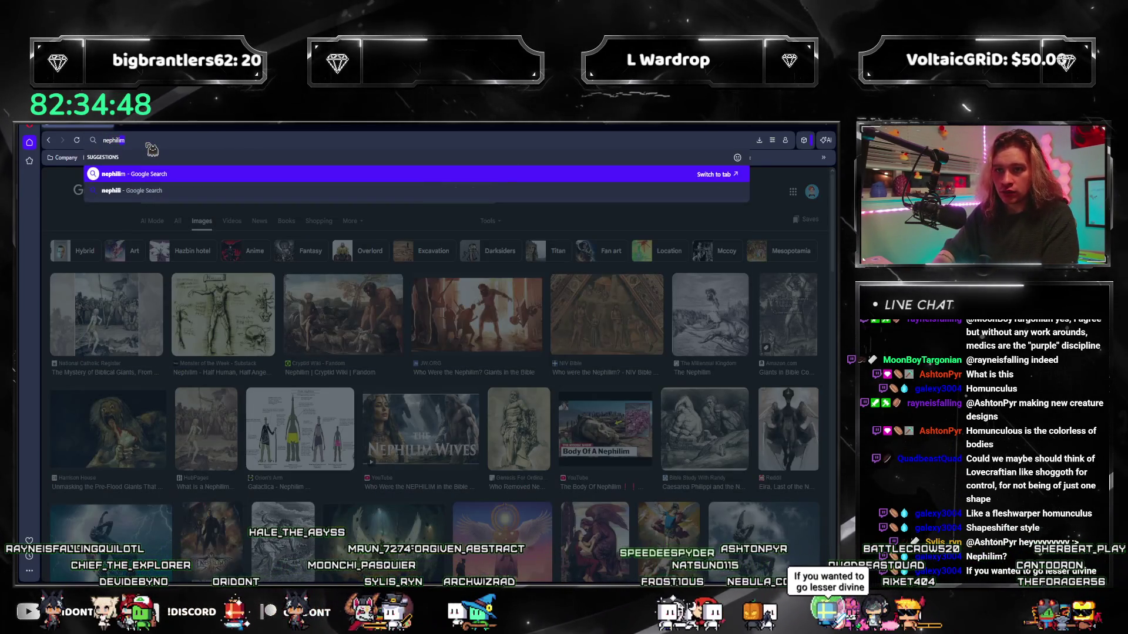
{"action": "key", "text": "BackSpace"}
{"action": "key", "text": "BackSpace"}
{"action": "key", "text": "Return"}
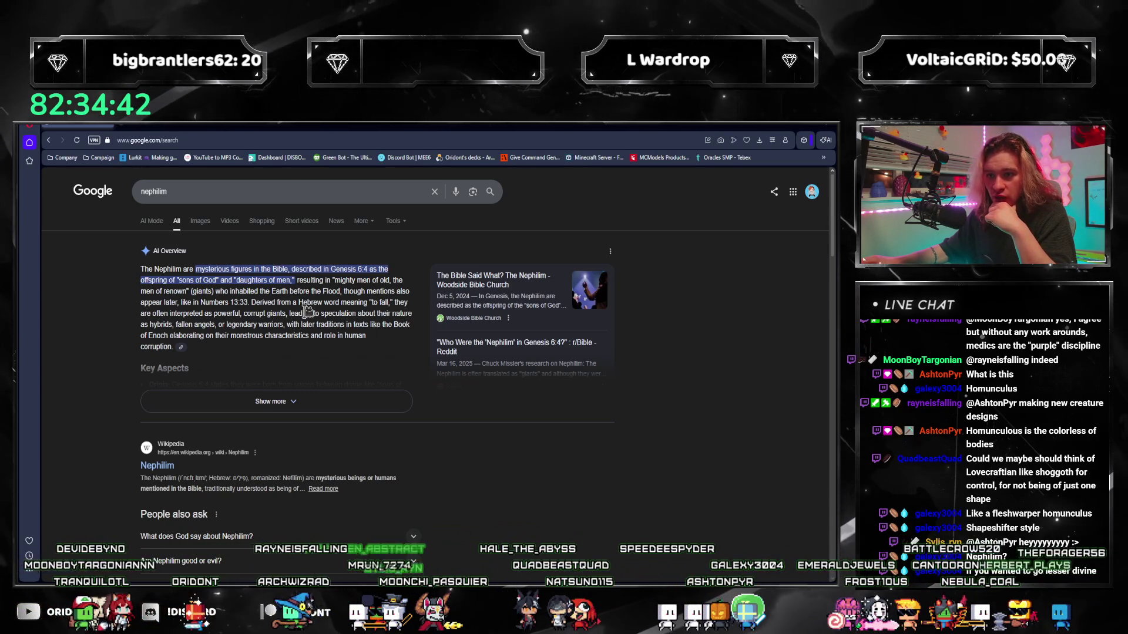
Highlight the AI Overview's Genesis description of the Nephilim, check image results, and return to the PDF
{"action": "left_click_drag", "start_coordinate": [339, 315], "coordinate": [231, 281]}
{"action": "left_click_drag", "start_coordinate": [139, 287], "coordinate": [293, 281]}
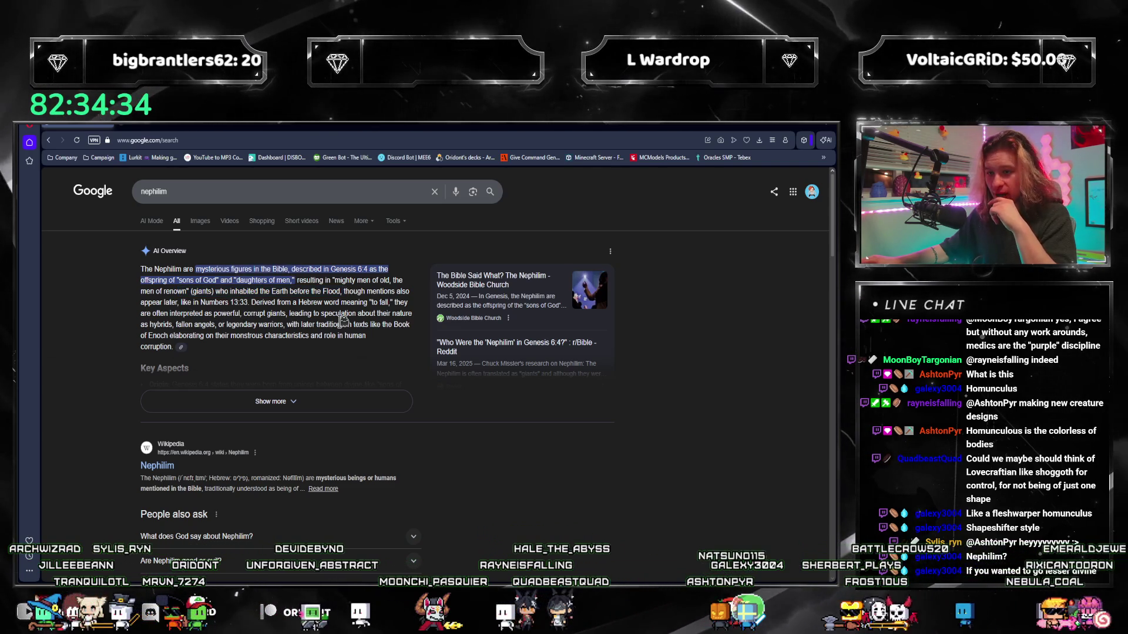
{"action": "scroll", "coordinate": [236, 353], "scroll_direction": "down", "scroll_amount": 1}
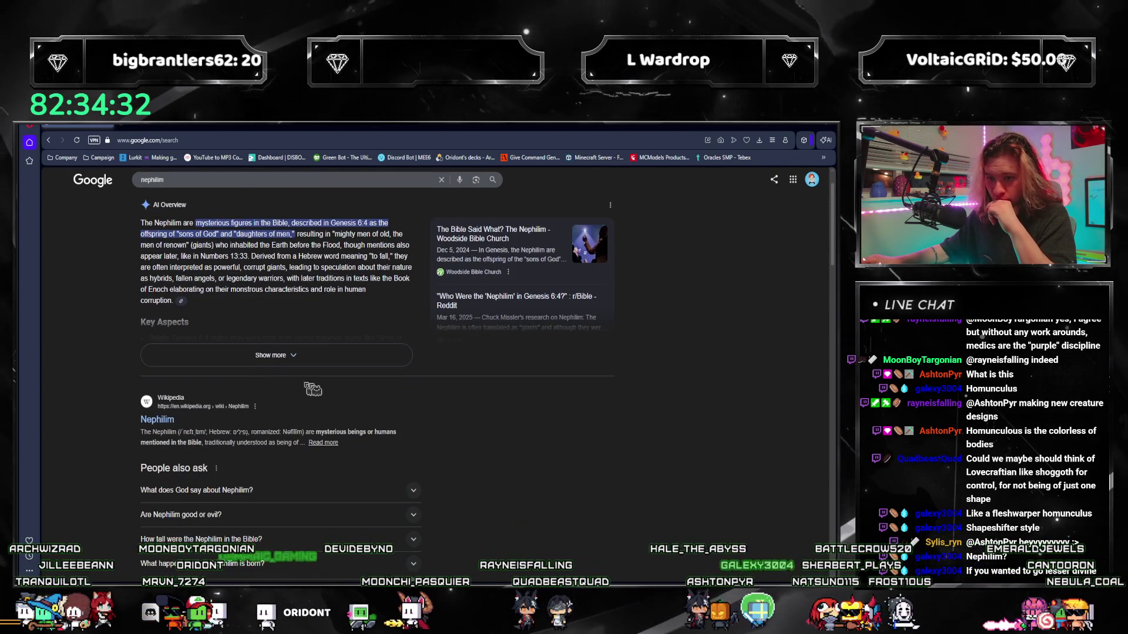
{"action": "scroll", "coordinate": [313, 388], "scroll_direction": "down", "scroll_amount": 1}
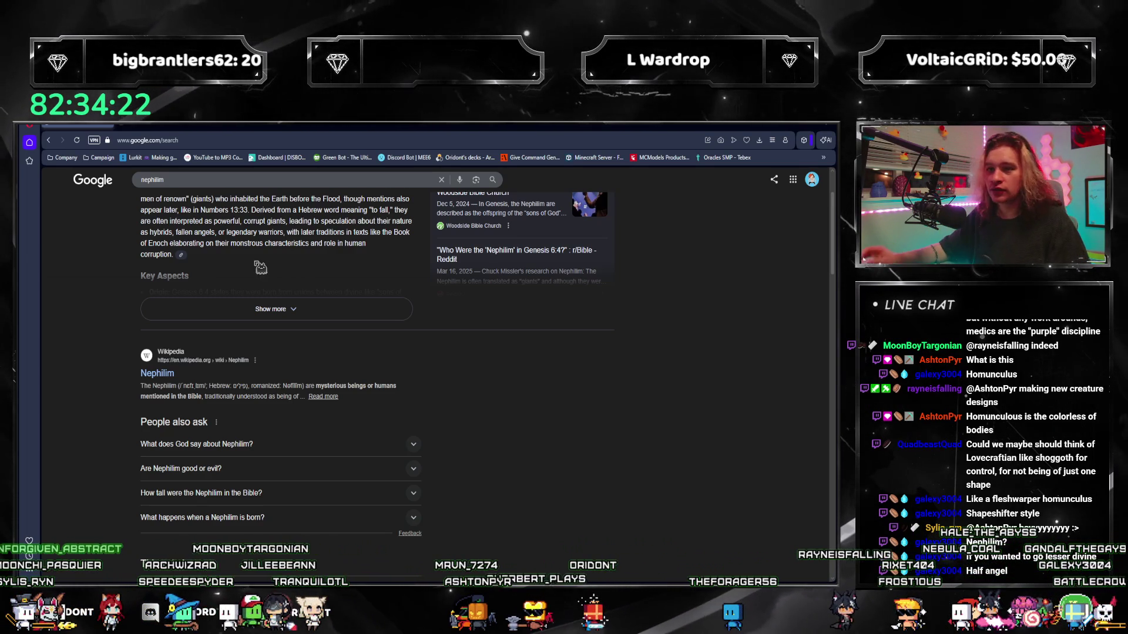
{"action": "scroll", "coordinate": [260, 267], "scroll_direction": "up", "scroll_amount": 2}
{"action": "left_click", "coordinate": [208, 227]}
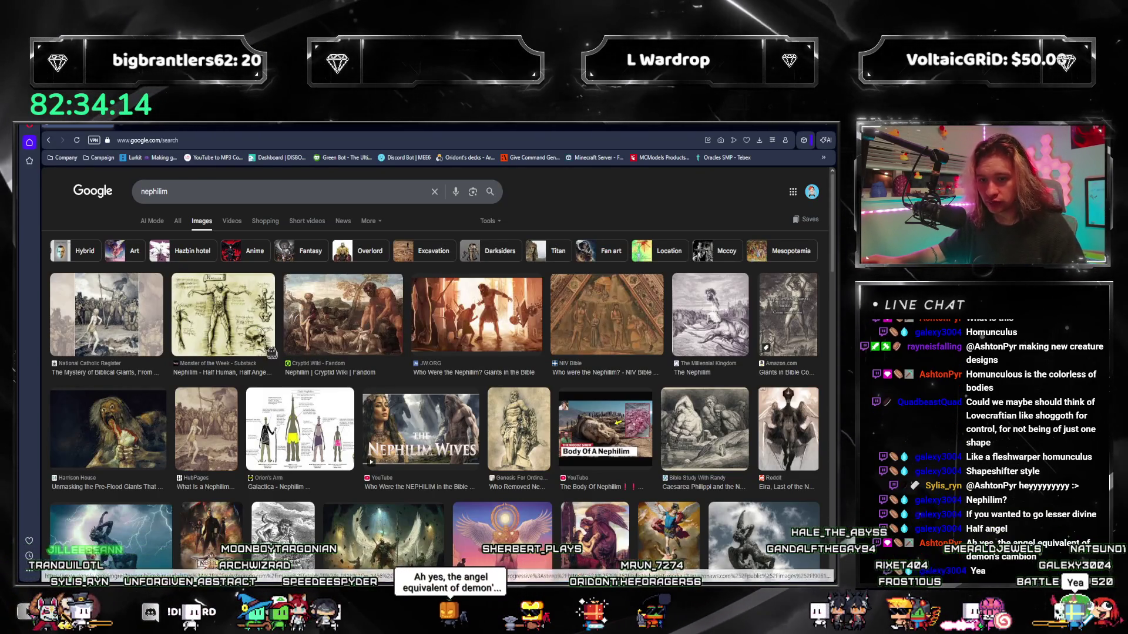
{"action": "left_click", "coordinate": [177, 221]}
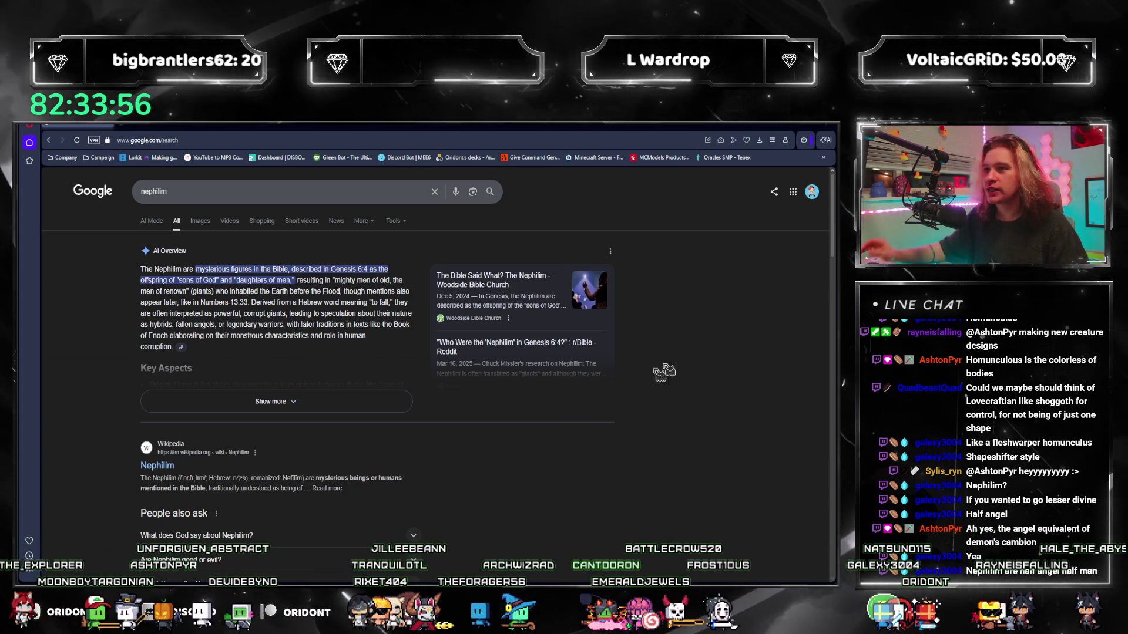
{"action": "key", "text": "alt+Tab"}
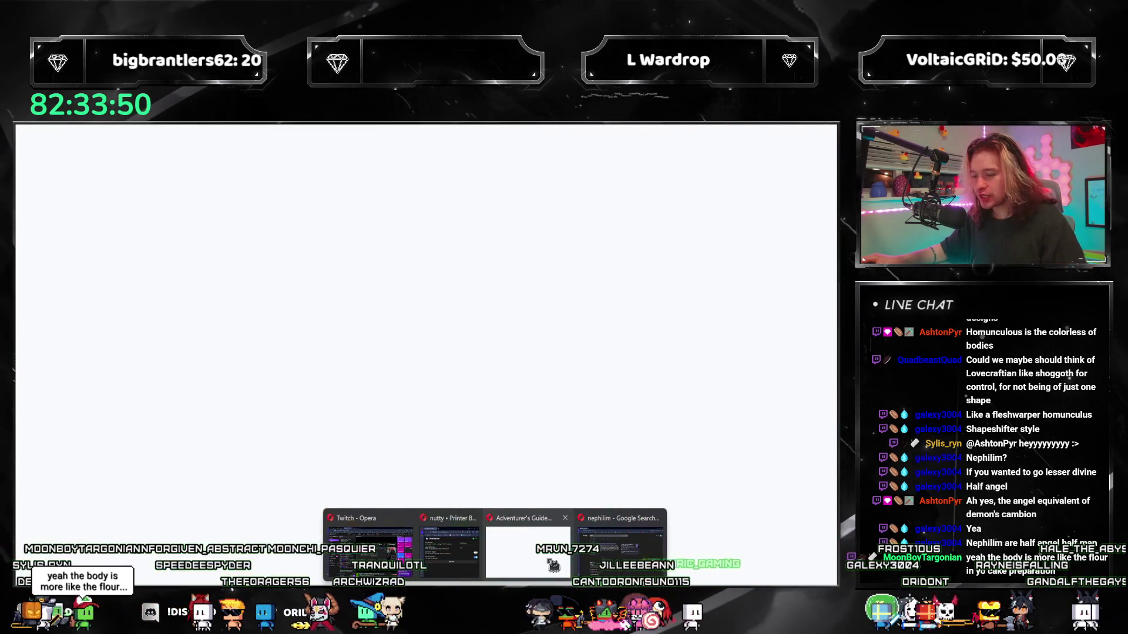
Return from PDFelement to the Google Docs design document
{"action": "left_click", "coordinate": [553, 565]}
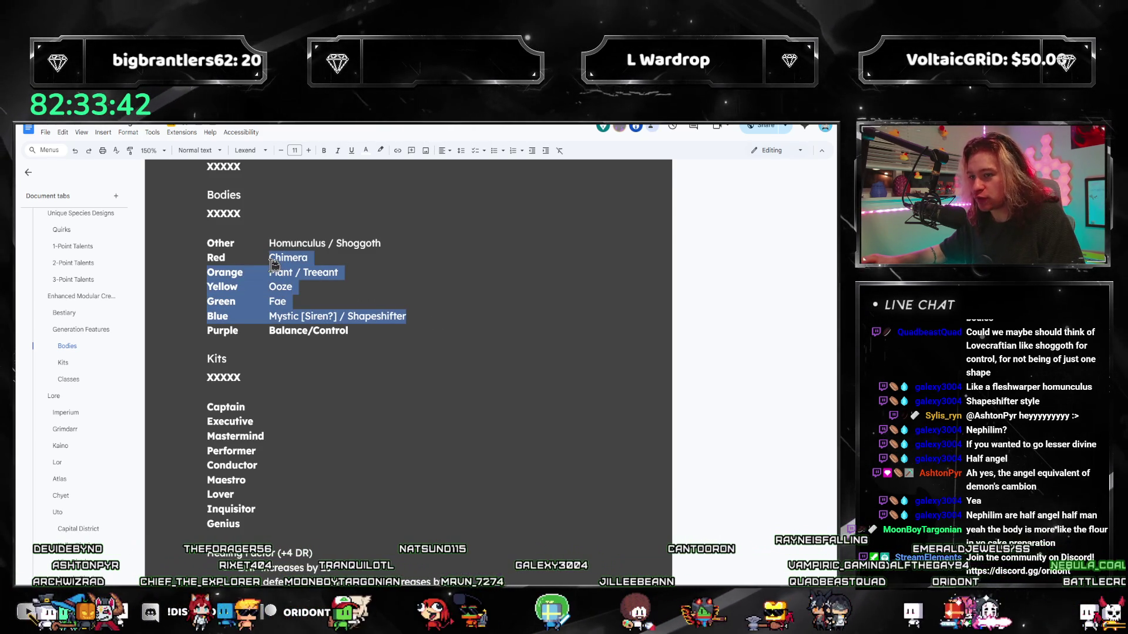
Trim Other to Homunculus and replace Purple's Balance/Control with Shoggoth, then start retyping it as Horror
{"action": "left_click_drag", "start_coordinate": [405, 317], "coordinate": [273, 257]}
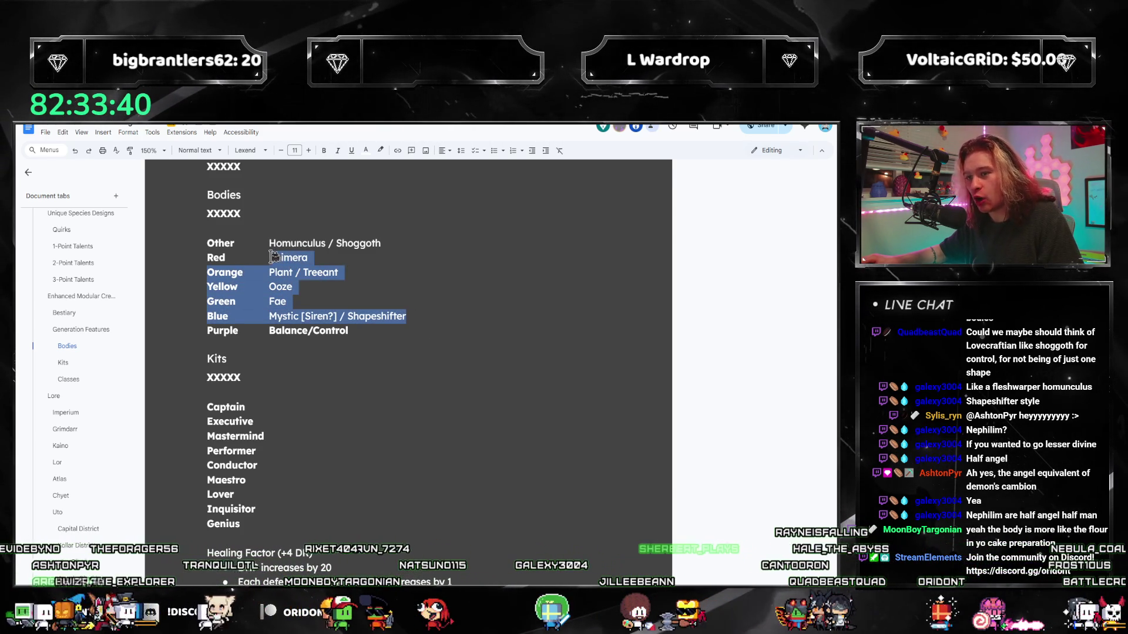
{"action": "left_click", "coordinate": [317, 292]}
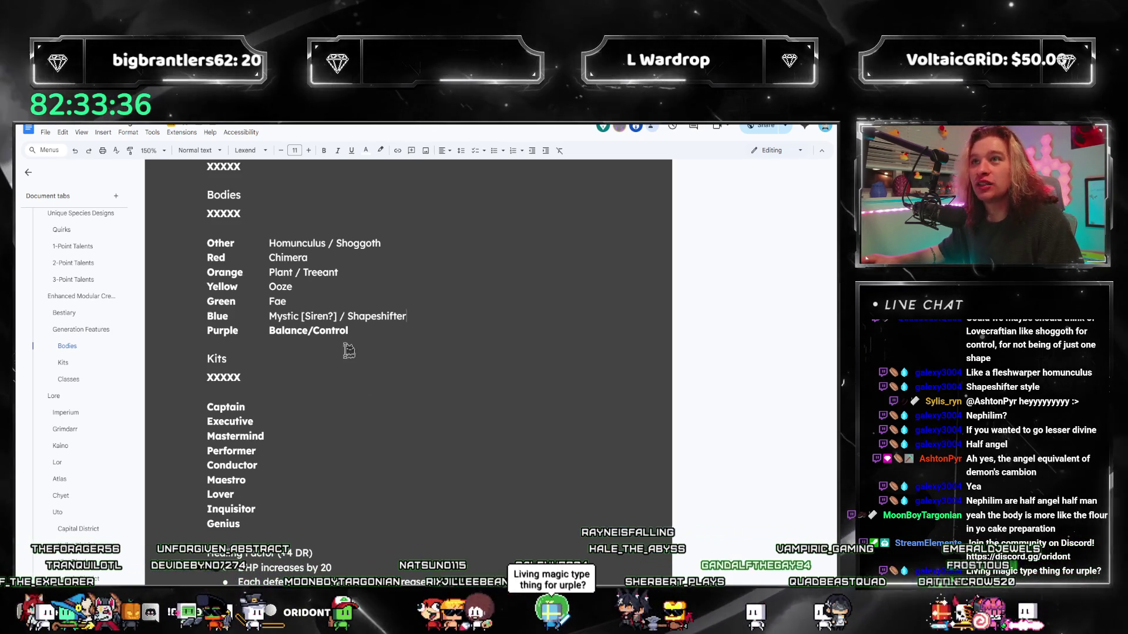
{"action": "left_click", "coordinate": [351, 259]}
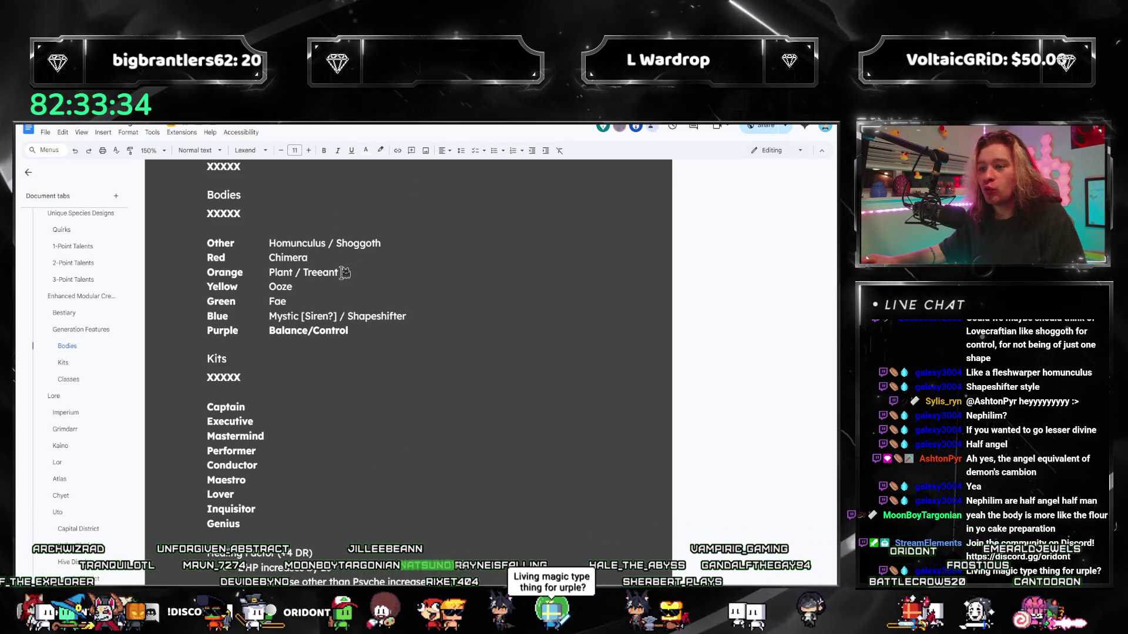
{"action": "left_click", "coordinate": [354, 284]}
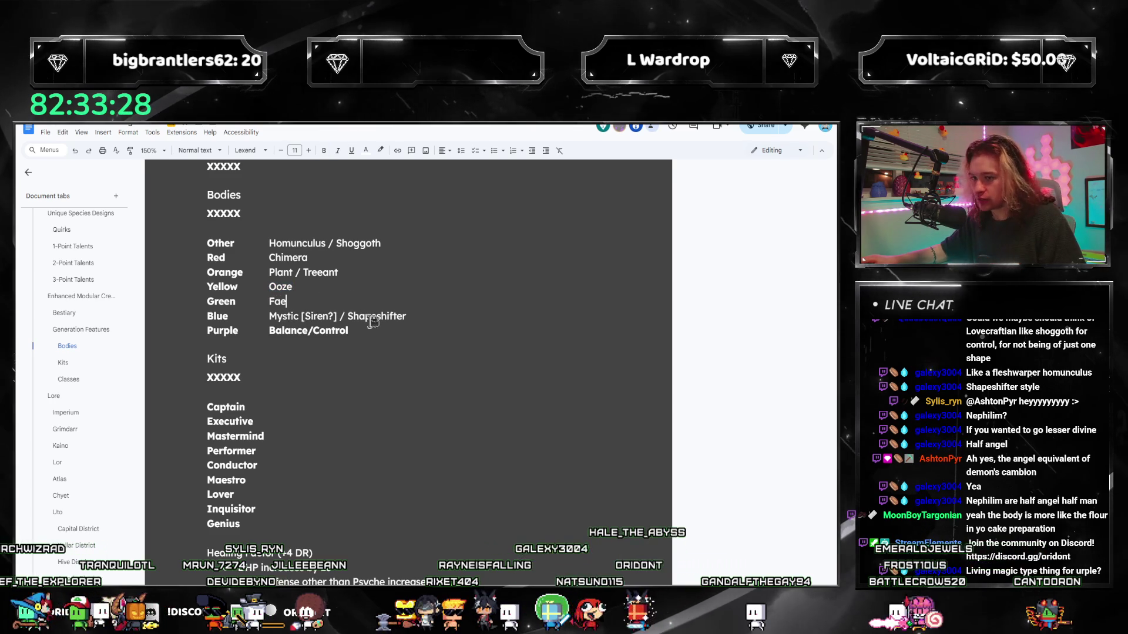
{"action": "left_click", "coordinate": [410, 332]}
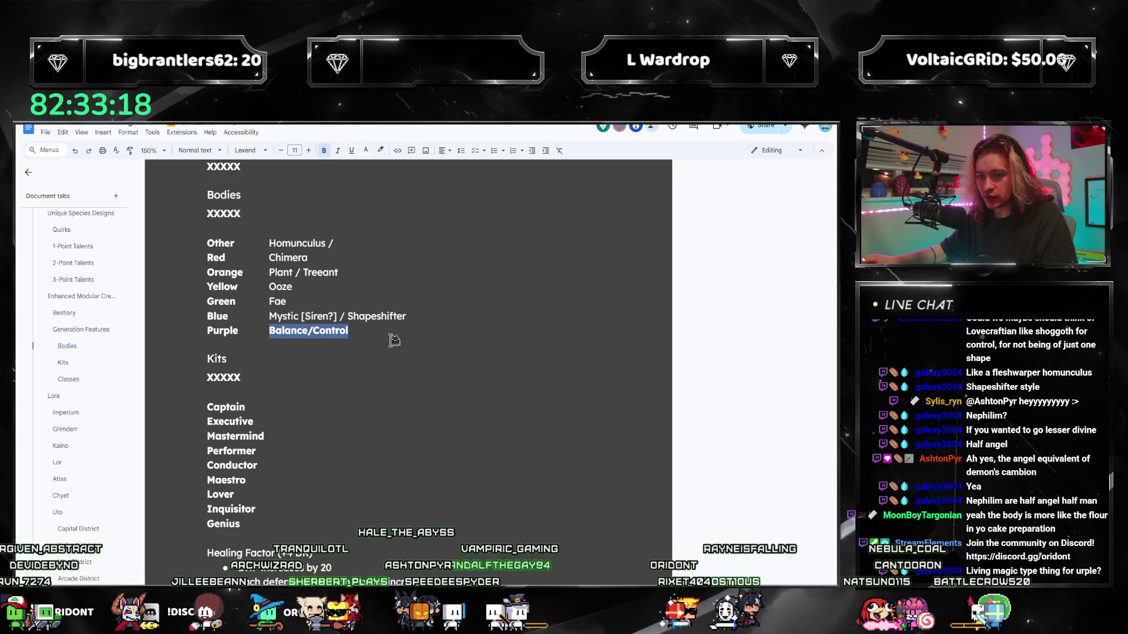
{"action": "type", "text": "Shoggoth"}
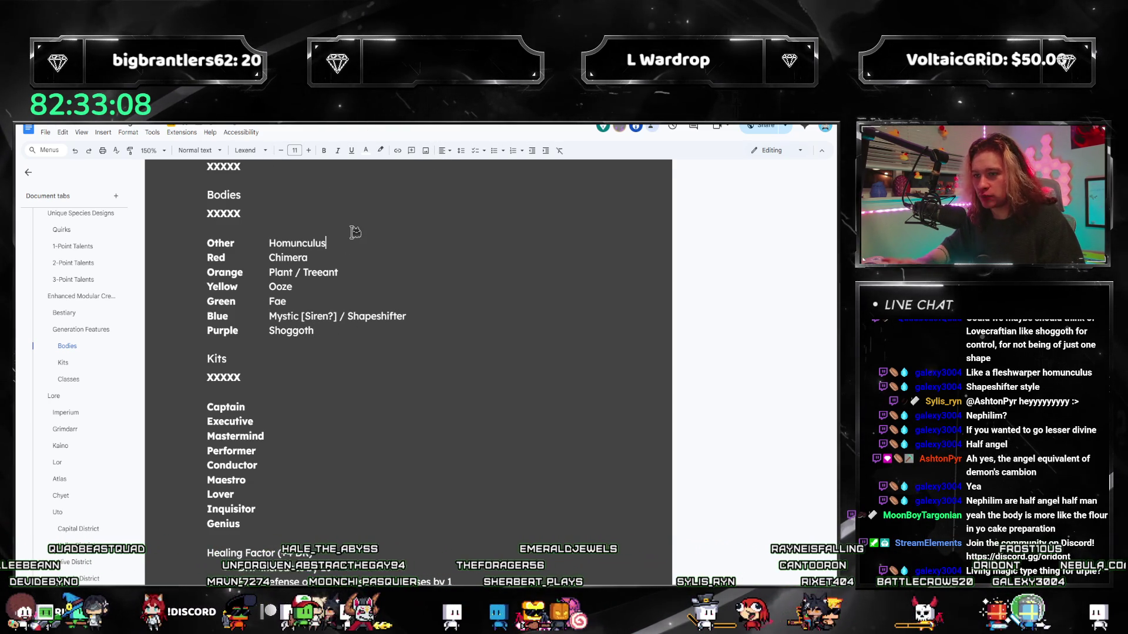
{"action": "left_click", "coordinate": [359, 336]}
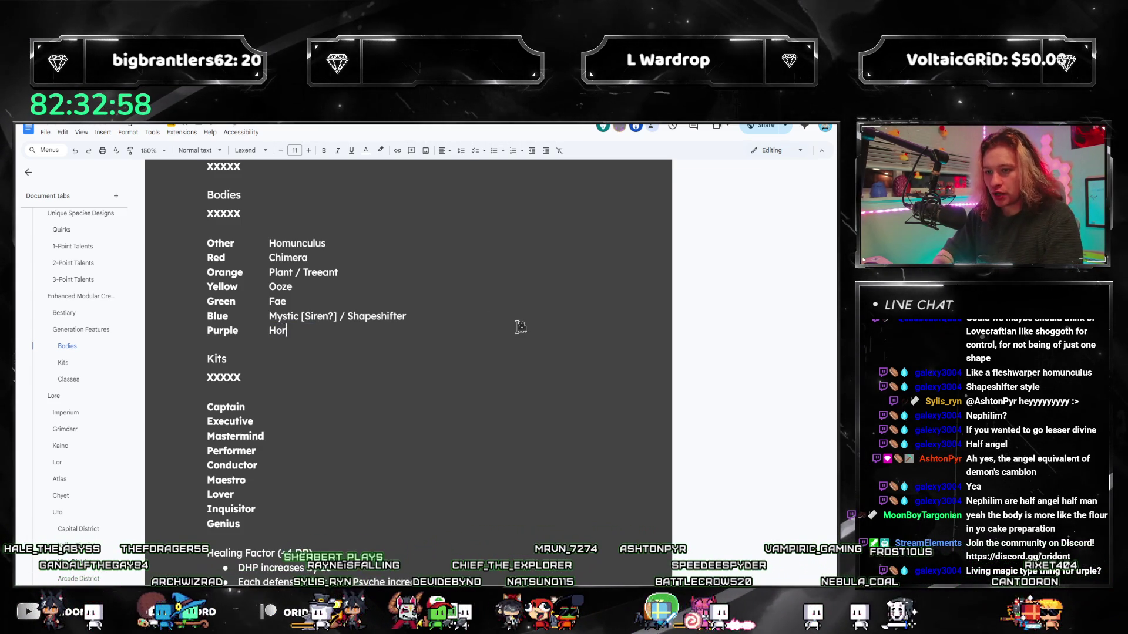
{"action": "type", "text": "ror"}
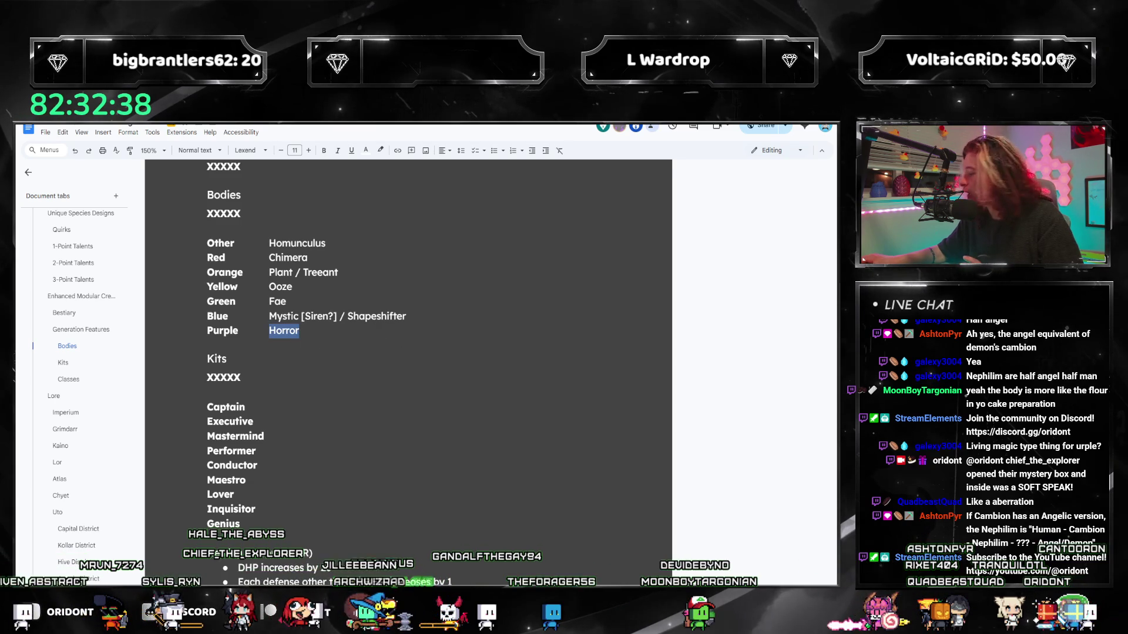
{"action": "key", "text": "alt+Tab"}
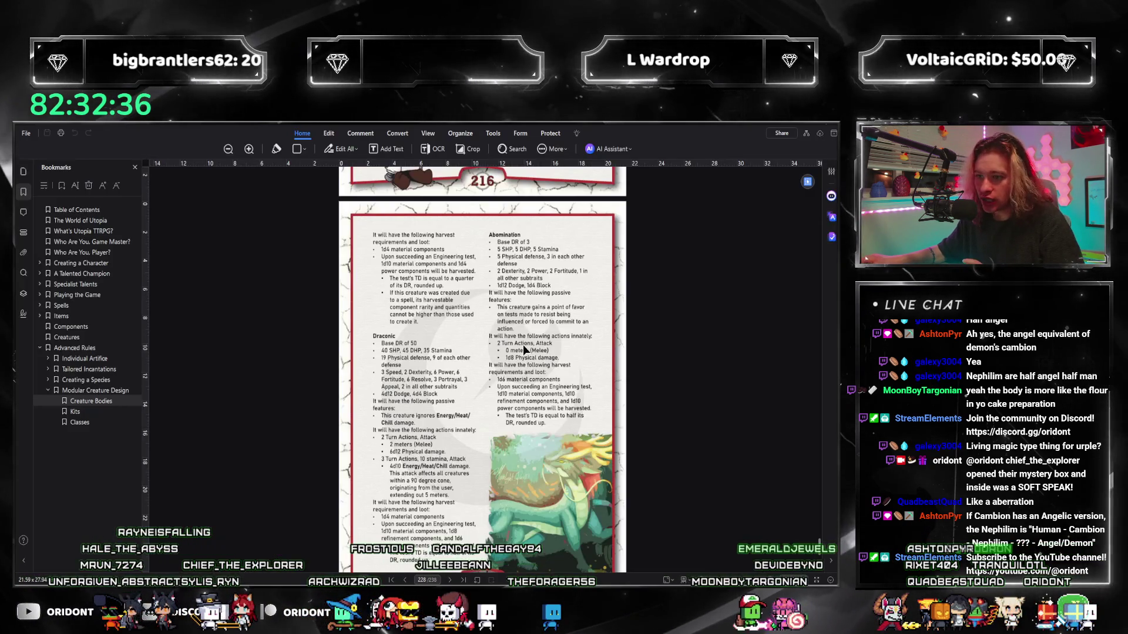
{"action": "scroll", "coordinate": [523, 345], "scroll_direction": "up", "scroll_amount": 3}
{"action": "scroll", "coordinate": [532, 356], "scroll_direction": "down", "scroll_amount": 2}
{"action": "scroll", "coordinate": [566, 420], "scroll_direction": "down", "scroll_amount": 1}
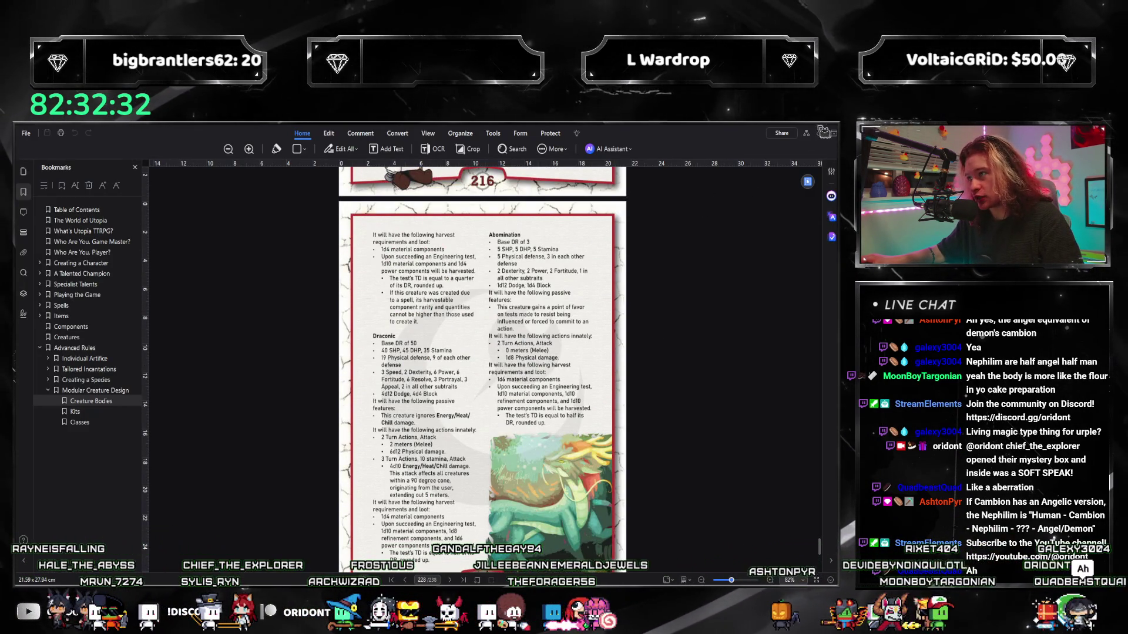
{"action": "key", "text": "alt+Tab"}
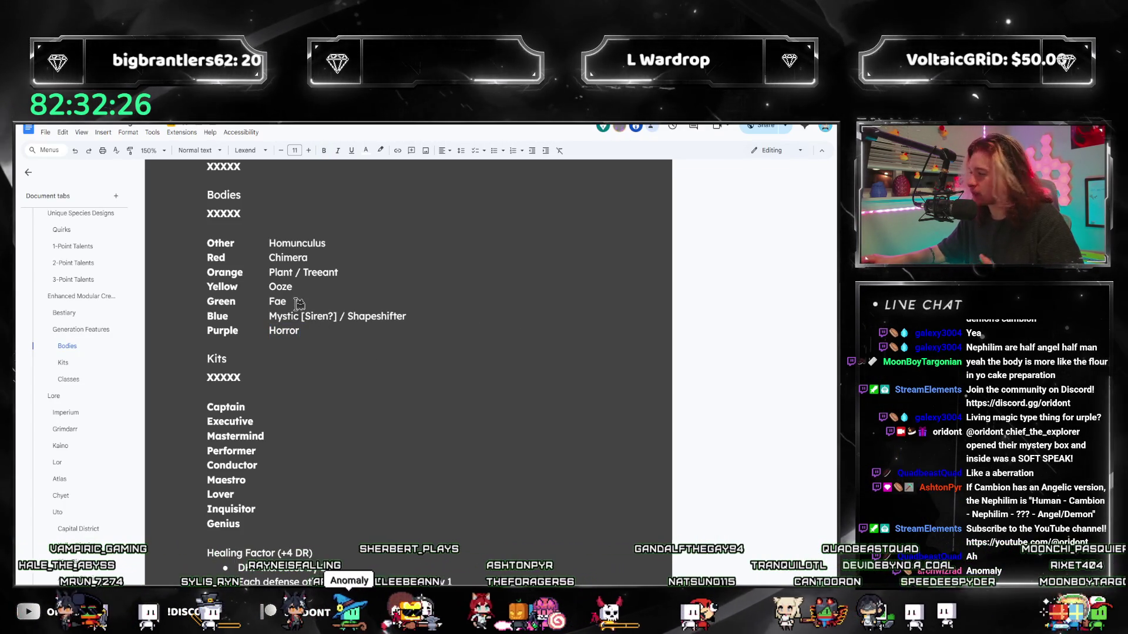
Correct the misspelled word in the Purple row to Aberration via spelling suggestions
{"action": "double_click", "coordinate": [284, 331]}
{"action": "type", "text": "A"}
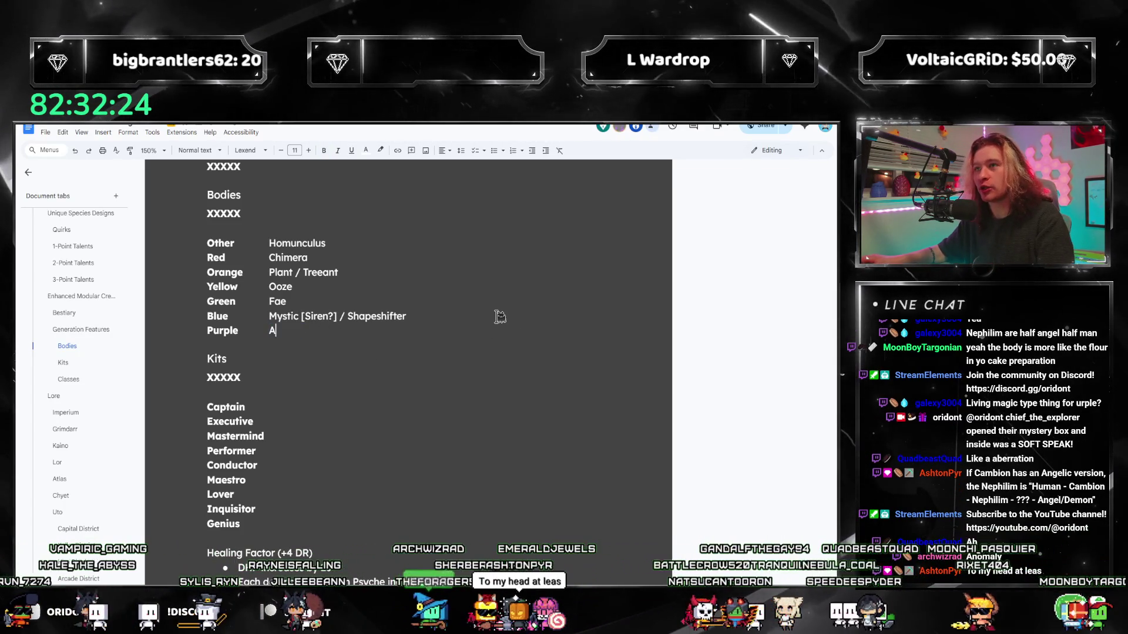
{"action": "type", "text": "bberation / Horror"}
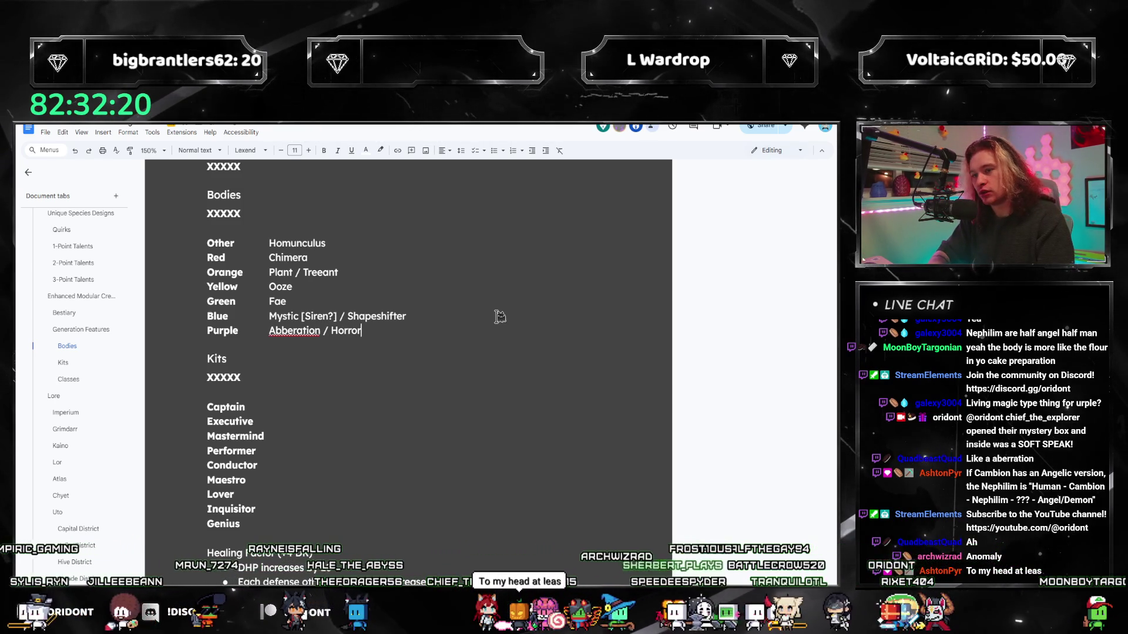
{"action": "right_click", "coordinate": [300, 331]}
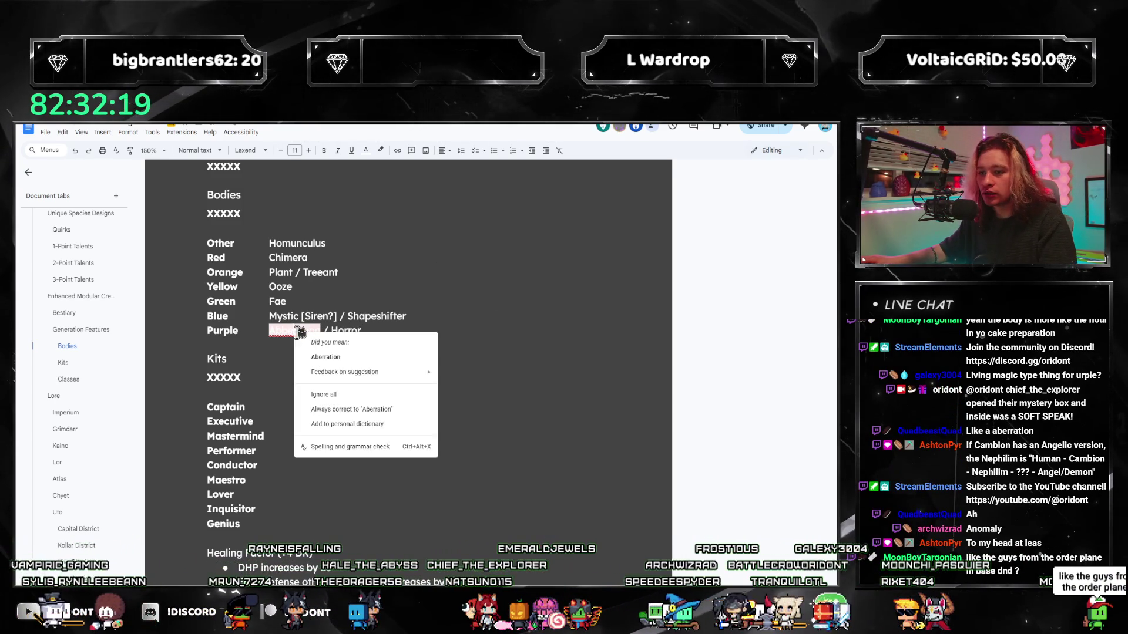
{"action": "left_click", "coordinate": [356, 357]}
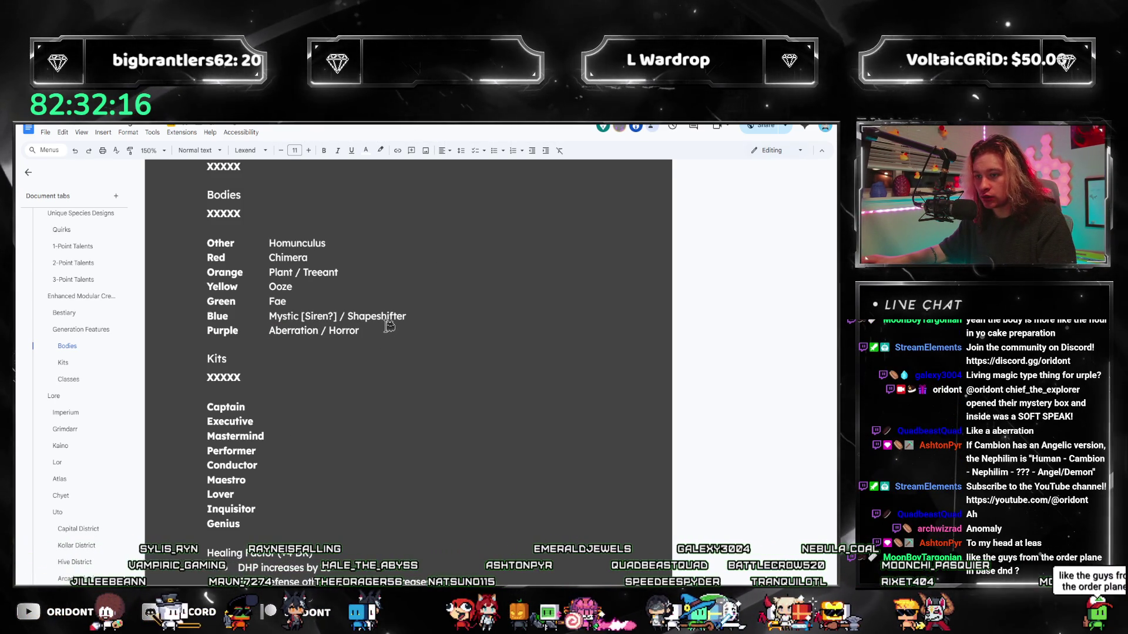
Retype the Green row as 'Fae / Horror?' and insert a new line above the Other row
{"action": "left_click", "coordinate": [330, 299]}
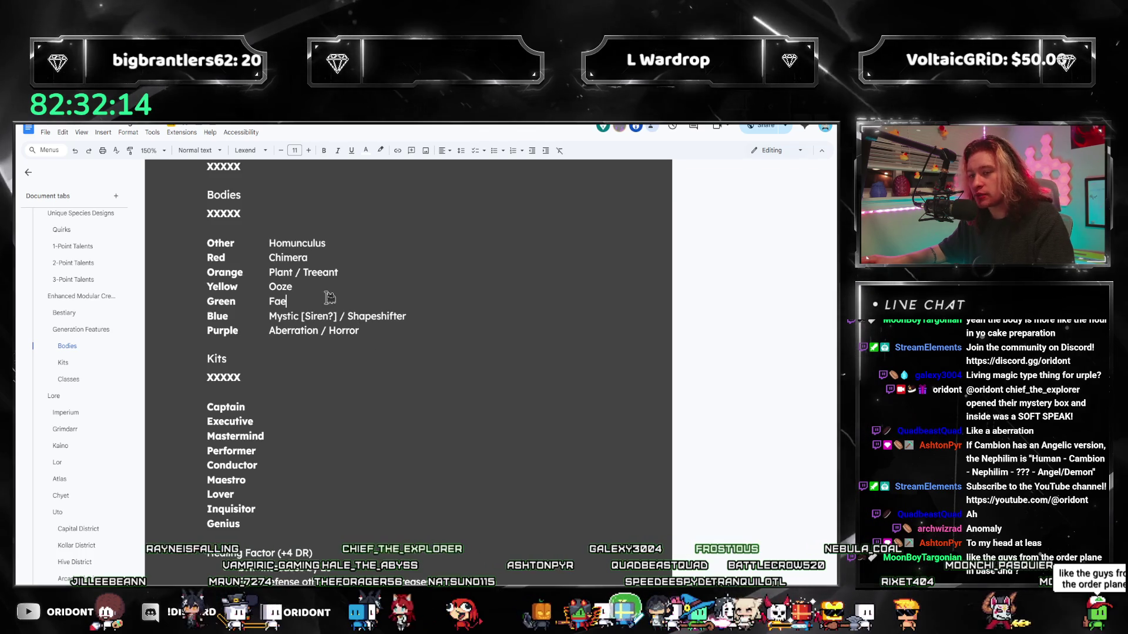
{"action": "key", "text": "Down"}
{"action": "key", "text": "Down"}
{"action": "key", "text": "End"}
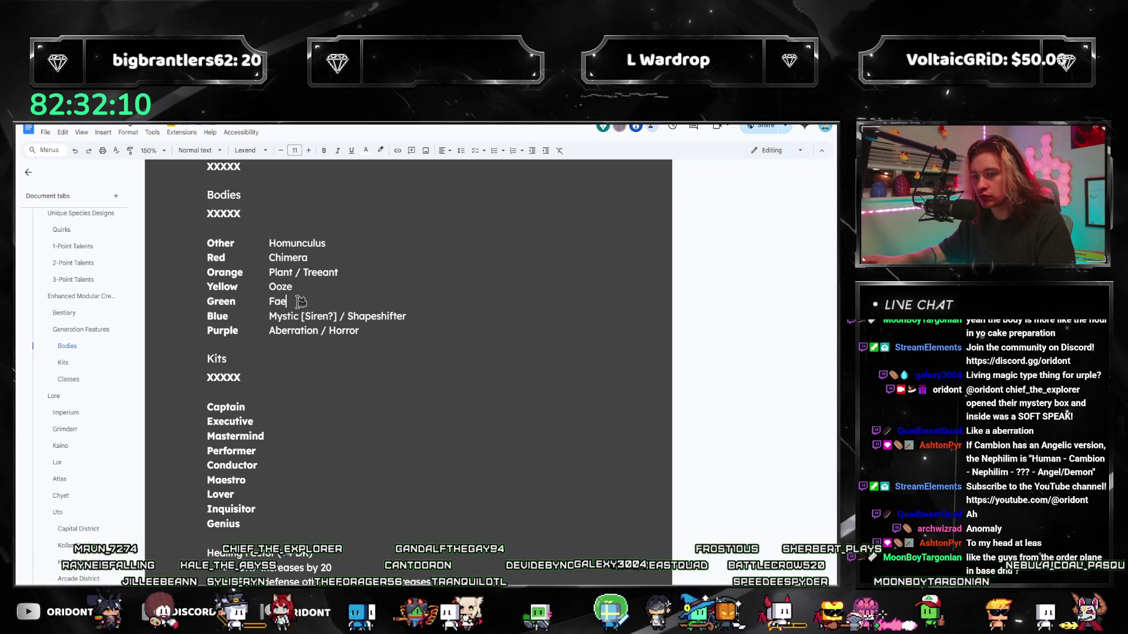
{"action": "type", "text": " /Hor"}
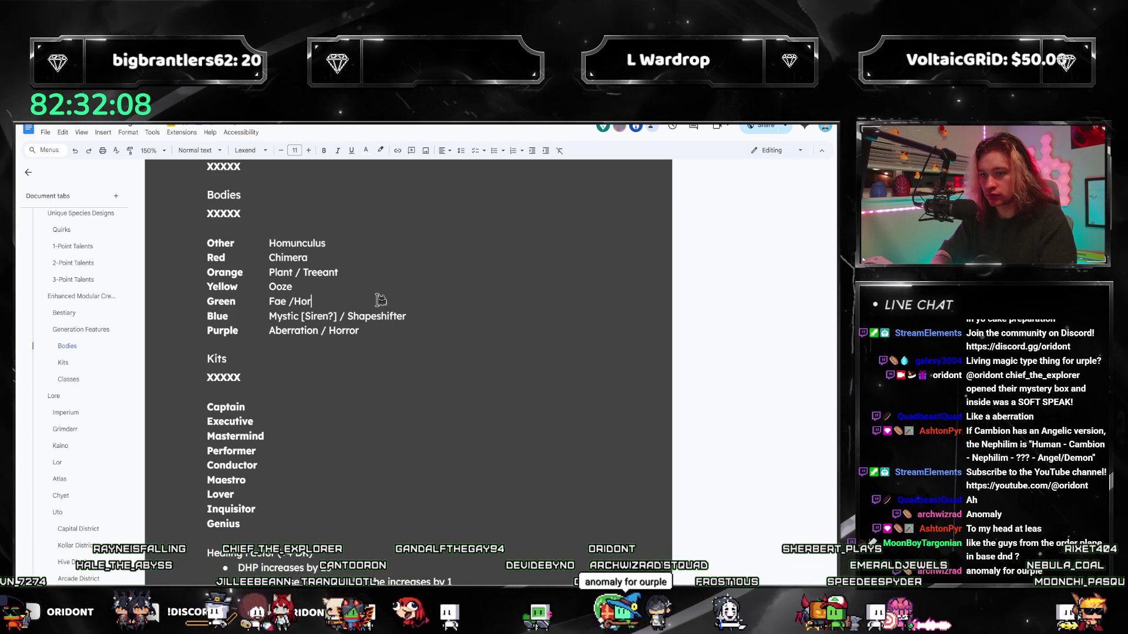
{"action": "key", "text": "BackSpace"}
{"action": "key", "text": "BackSpace"}
{"action": "key", "text": "BackSpace"}
{"action": "type", "text": "Horro"}
{"action": "key", "text": "BackSpace"}
{"action": "key", "text": "BackSpace"}
{"action": "key", "text": "BackSpace"}
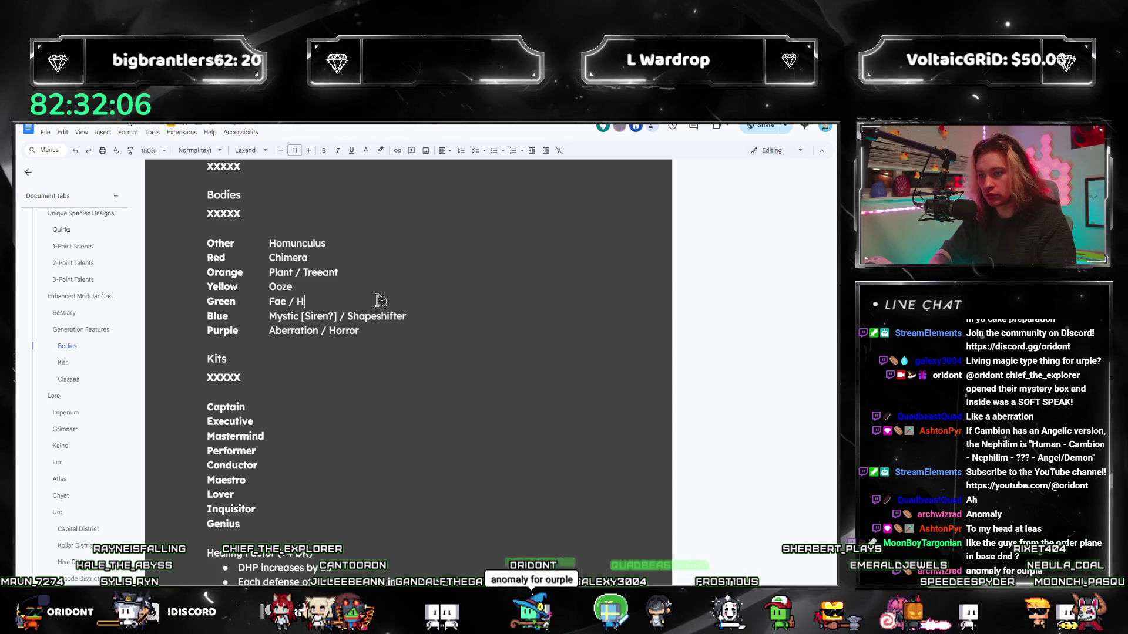
{"action": "type", "text": "orror?"}
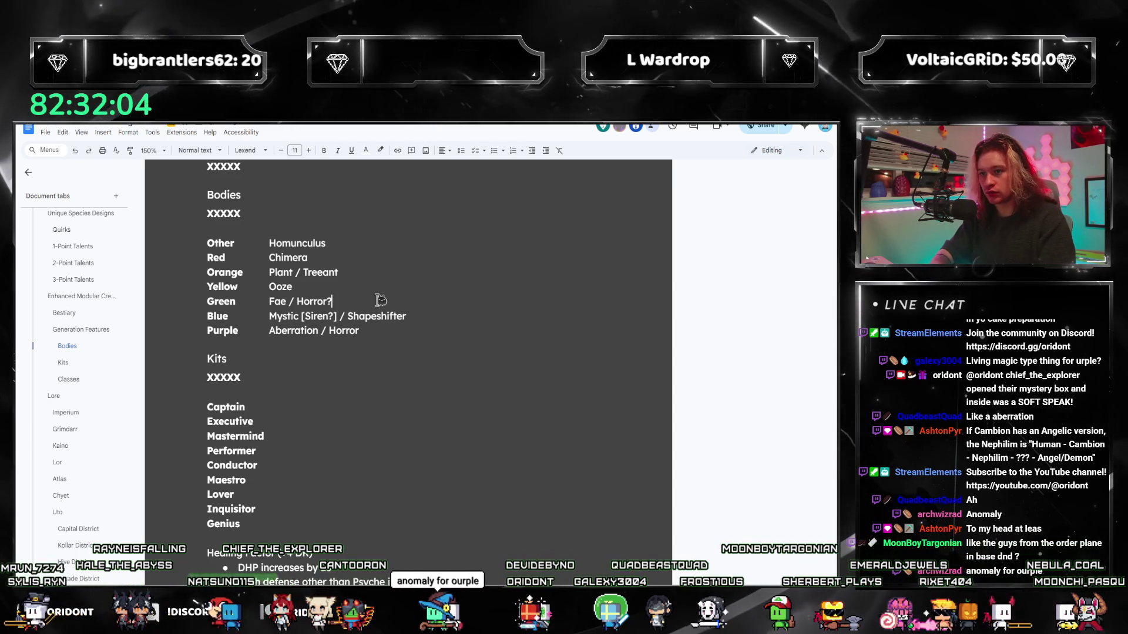
{"action": "left_click", "coordinate": [295, 228]}
{"action": "key", "text": "Return"}
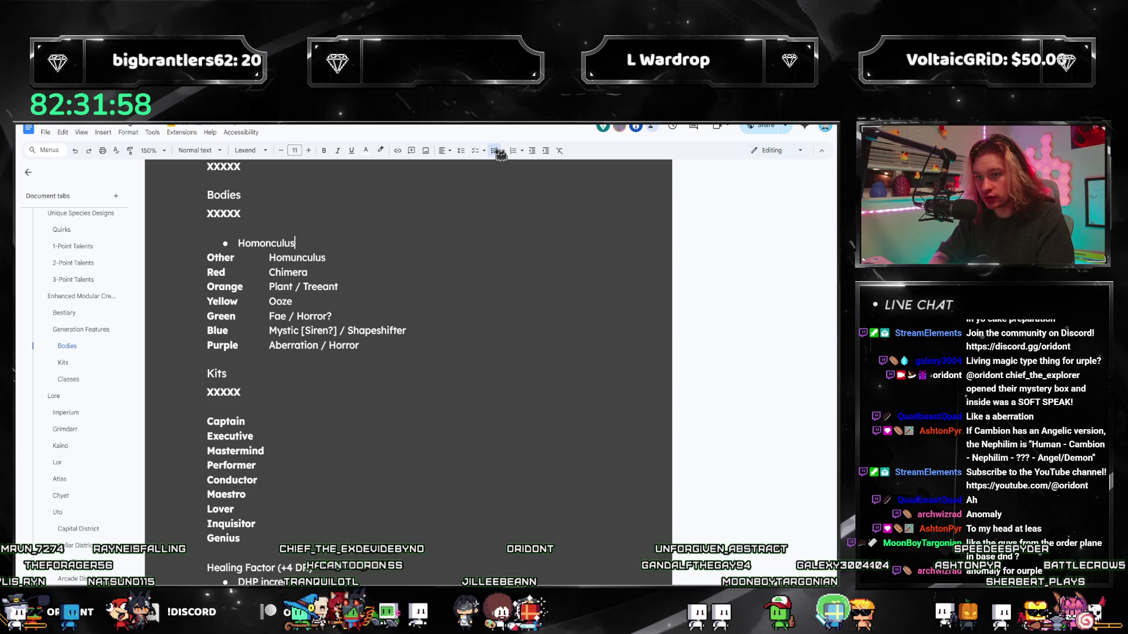
List Chimera, Treeant, Ooze, Fae, Horror, Mystic, Shapeshifter and Aberration as bullets below Homonculus
{"action": "key", "text": "Return"}
{"action": "type", "text": "Chimera"}
{"action": "key", "text": "Return"}
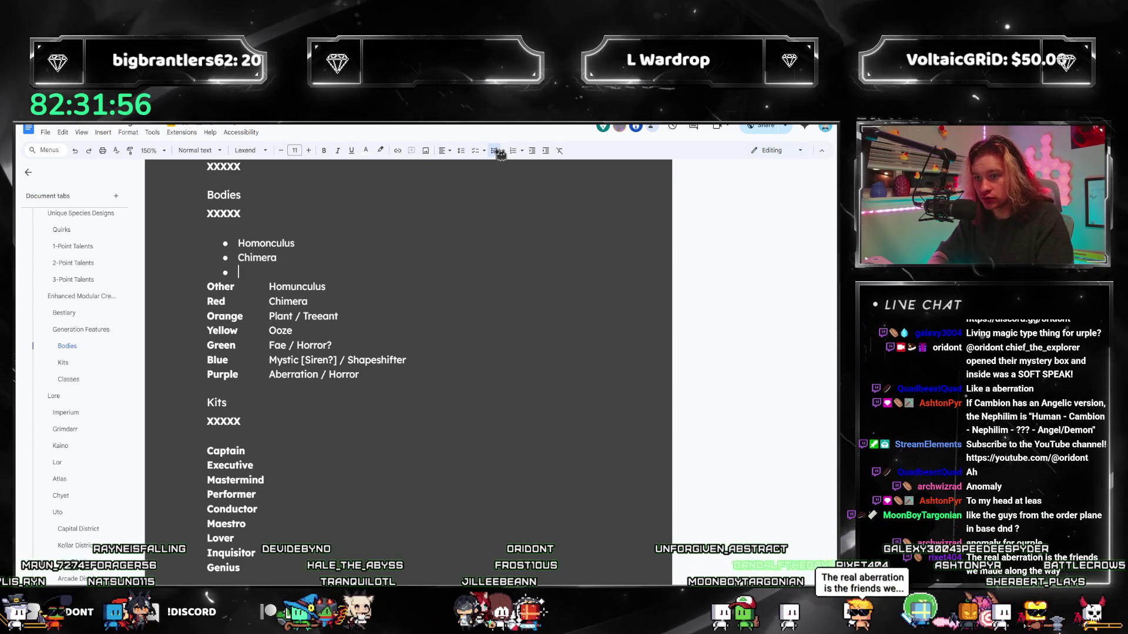
{"action": "type", "text": "P"}
{"action": "key", "text": "BackSpace"}
{"action": "type", "text": "Treeant"}
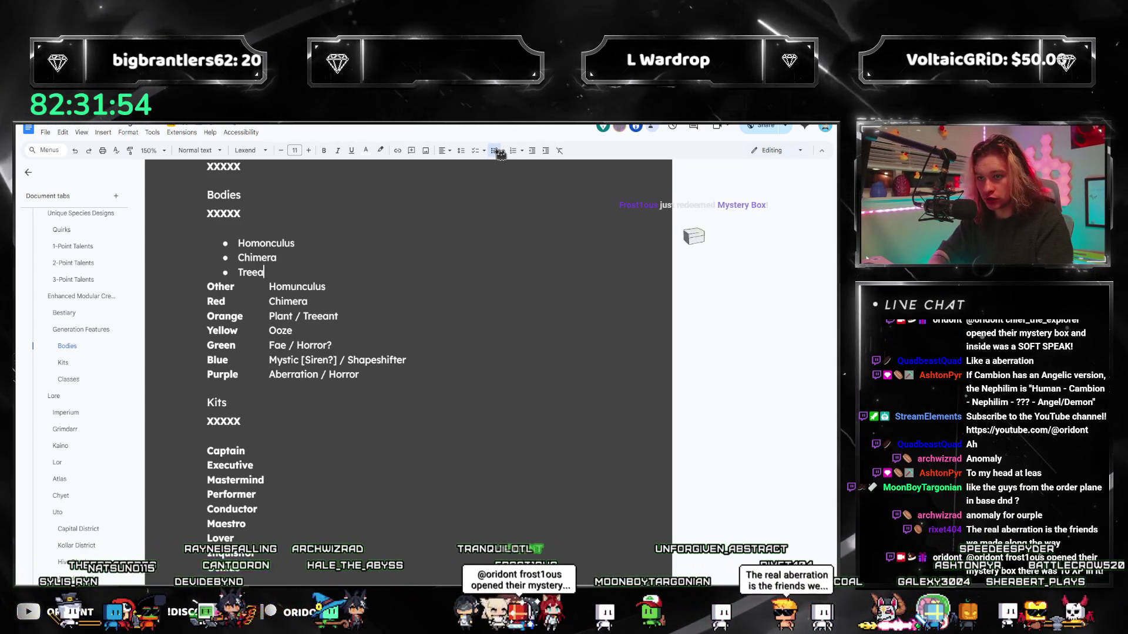
{"action": "key", "text": "Return"}
{"action": "type", "text": "Ooze"}
{"action": "key", "text": "Return"}
{"action": "type", "text": "Fae"}
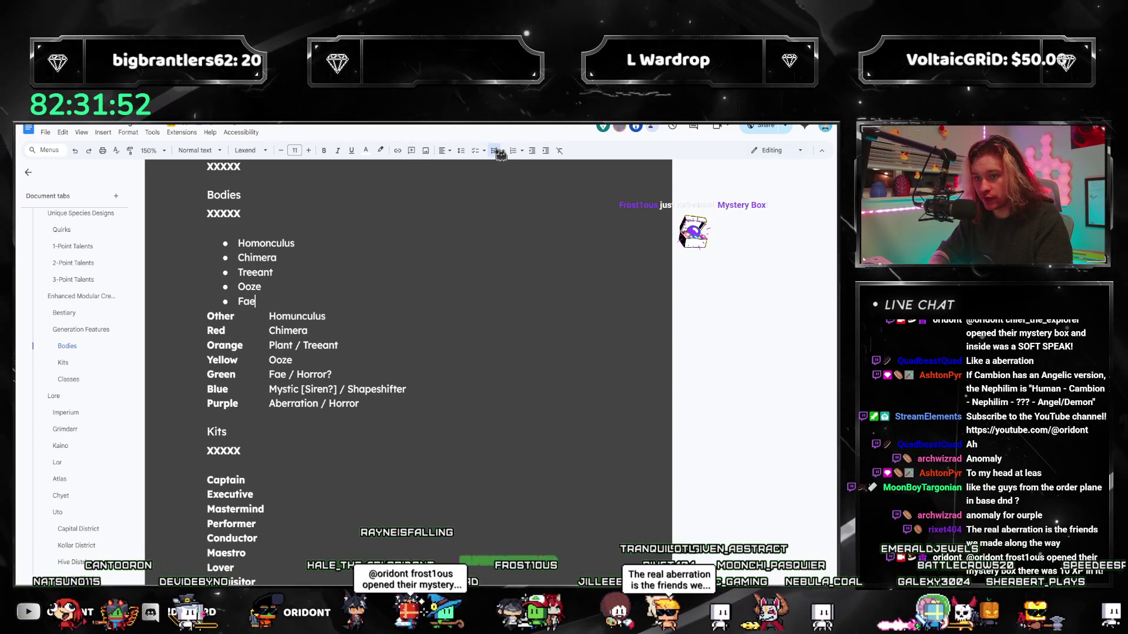
{"action": "key", "text": "Return"}
{"action": "type", "text": "Horro"}
{"action": "key", "text": "Return"}
{"action": "type", "text": "Mystic"}
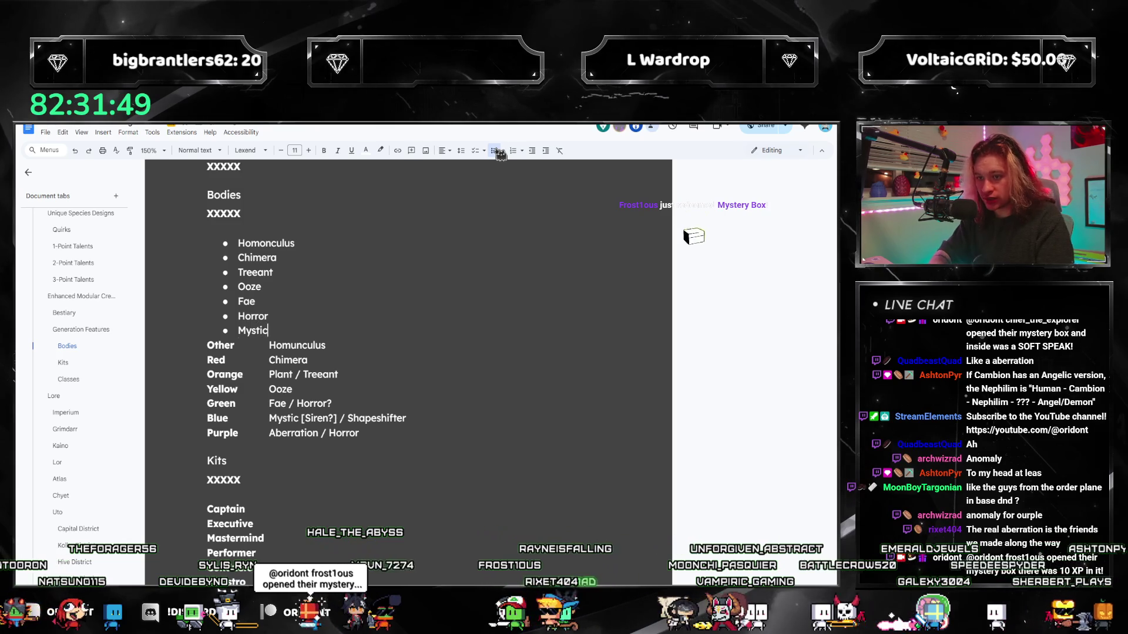
{"action": "key", "text": "Return"}
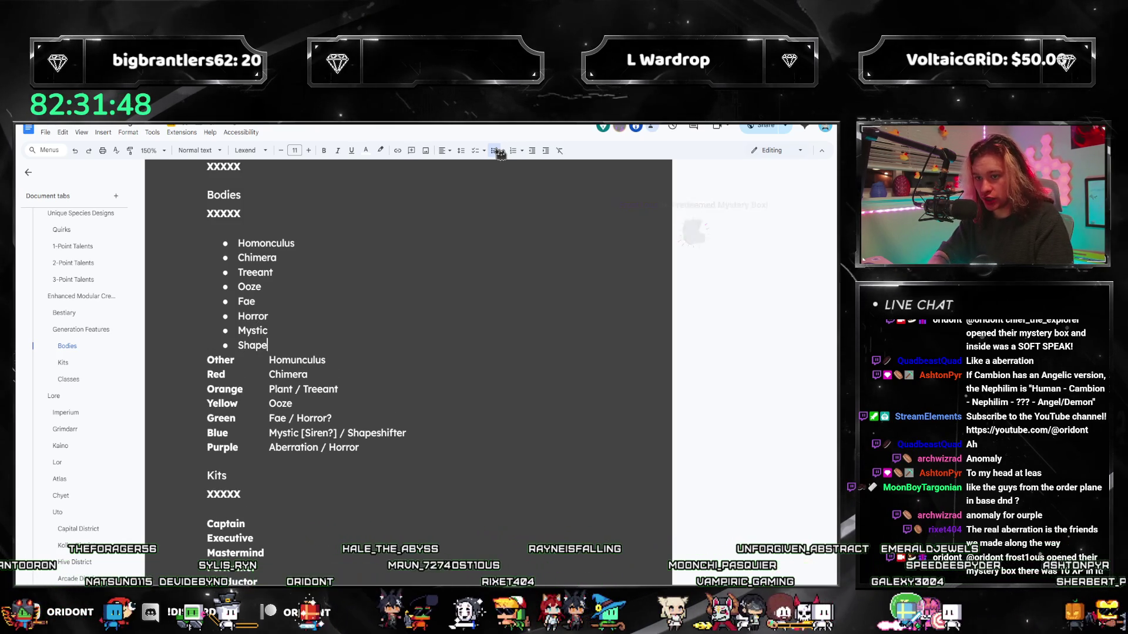
{"action": "type", "text": "shifter"}
{"action": "key", "text": "Return"}
{"action": "type", "text": "Abberatio"}
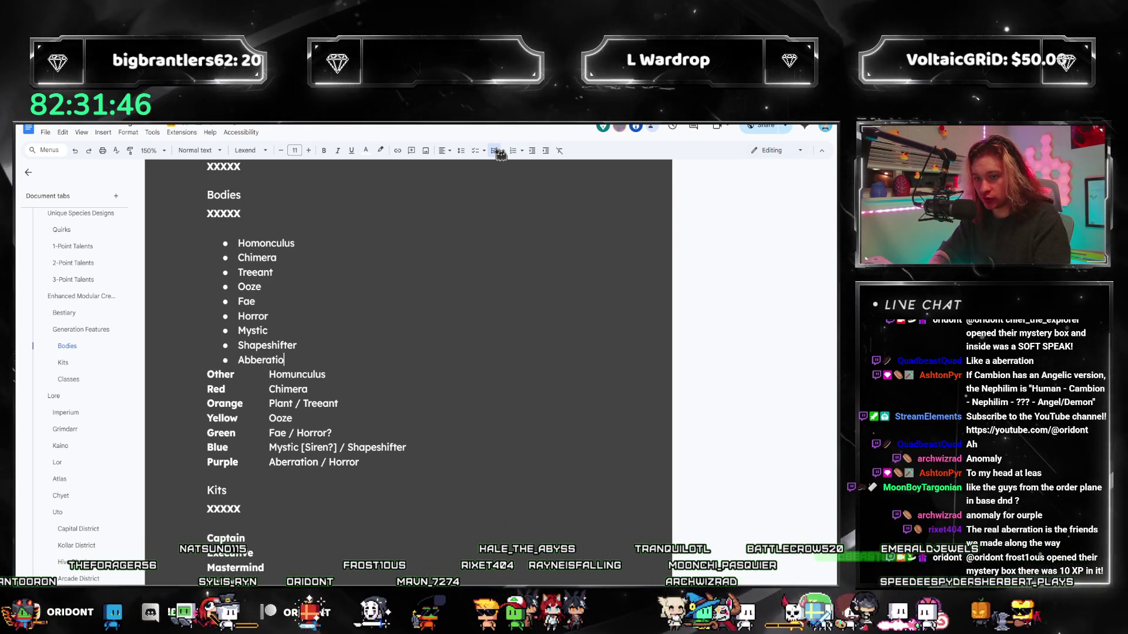
{"action": "type", "text": "n"}
Delete the old colour table rows and correct Abberation to Aberration
{"action": "left_click_drag", "start_coordinate": [391, 460], "coordinate": [157, 351]}
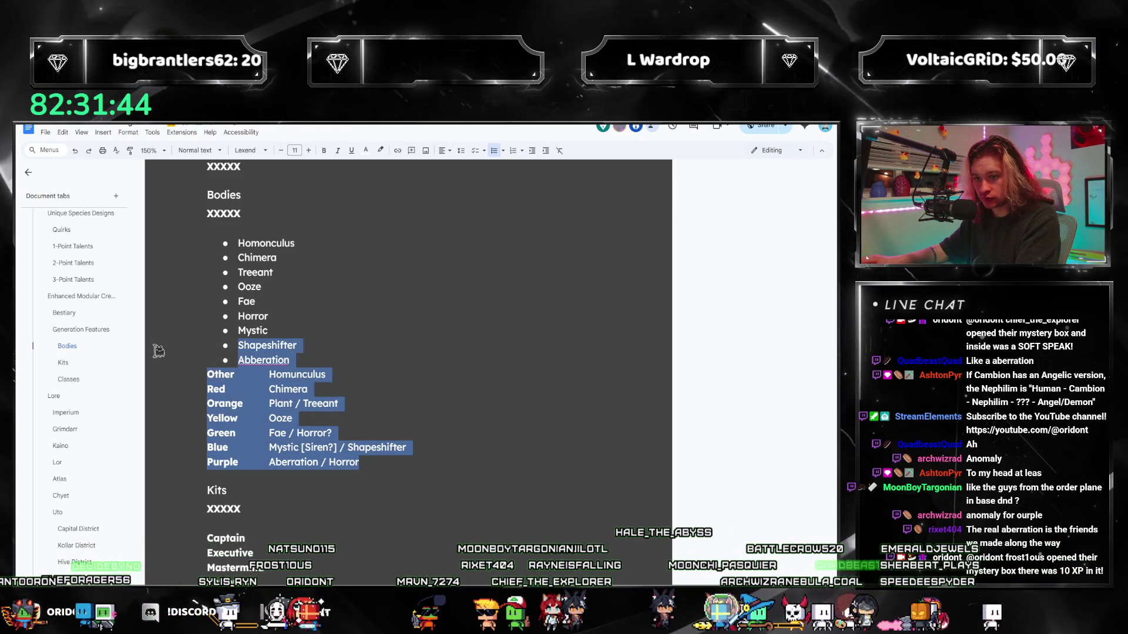
{"action": "key", "text": "Delete"}
{"action": "right_click", "coordinate": [262, 359]}
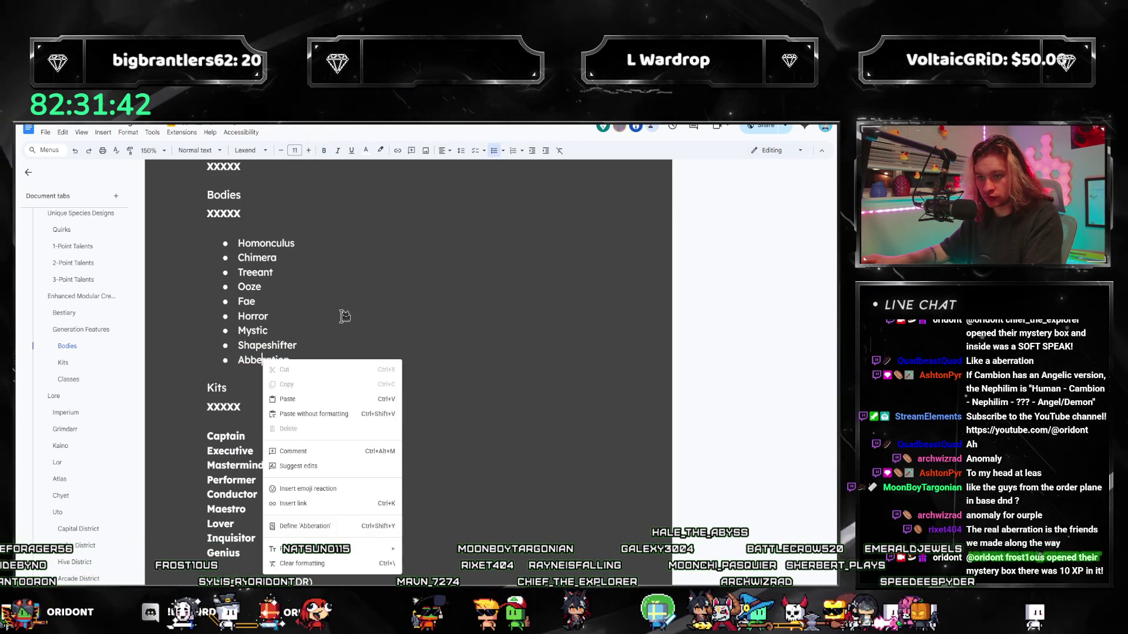
{"action": "left_click", "coordinate": [341, 340]}
{"action": "right_click", "coordinate": [280, 359]}
{"action": "left_click", "coordinate": [299, 385]}
{"action": "left_click", "coordinate": [336, 329]}
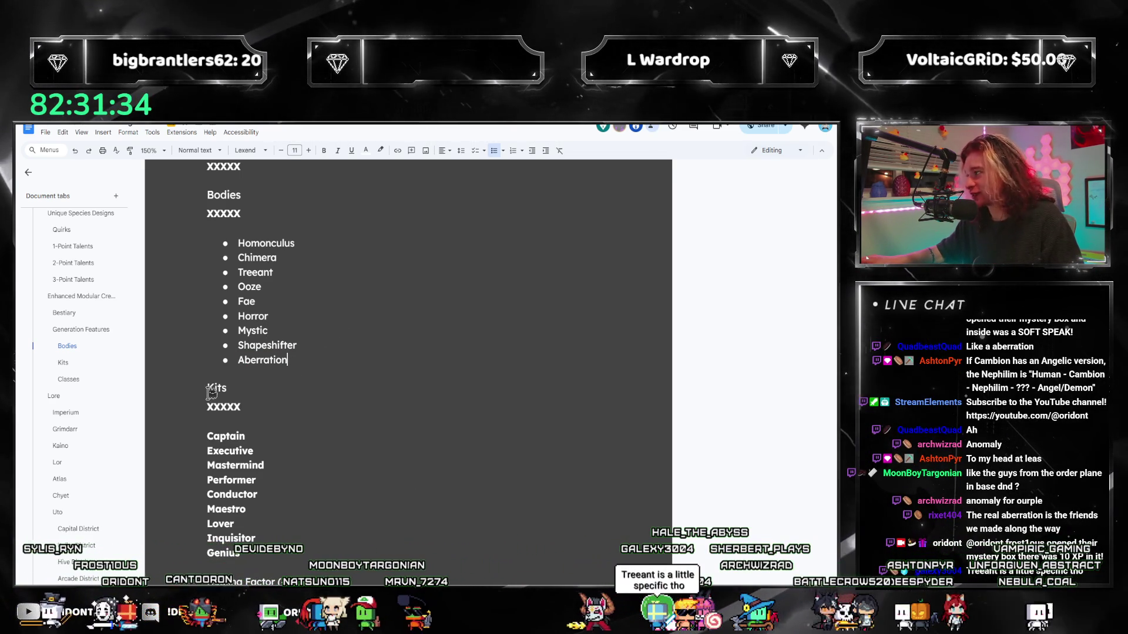
Review the nine-item body list, checking the Aberration and Homonculus entries
{"action": "left_click", "coordinate": [338, 377]}
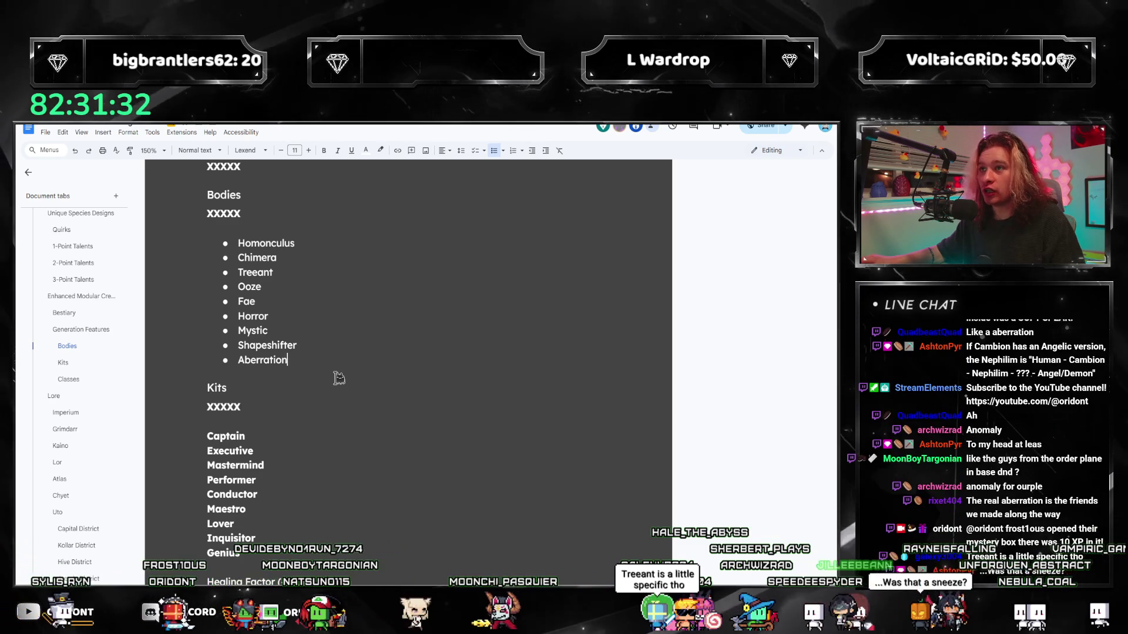
{"action": "double_click", "coordinate": [273, 357]}
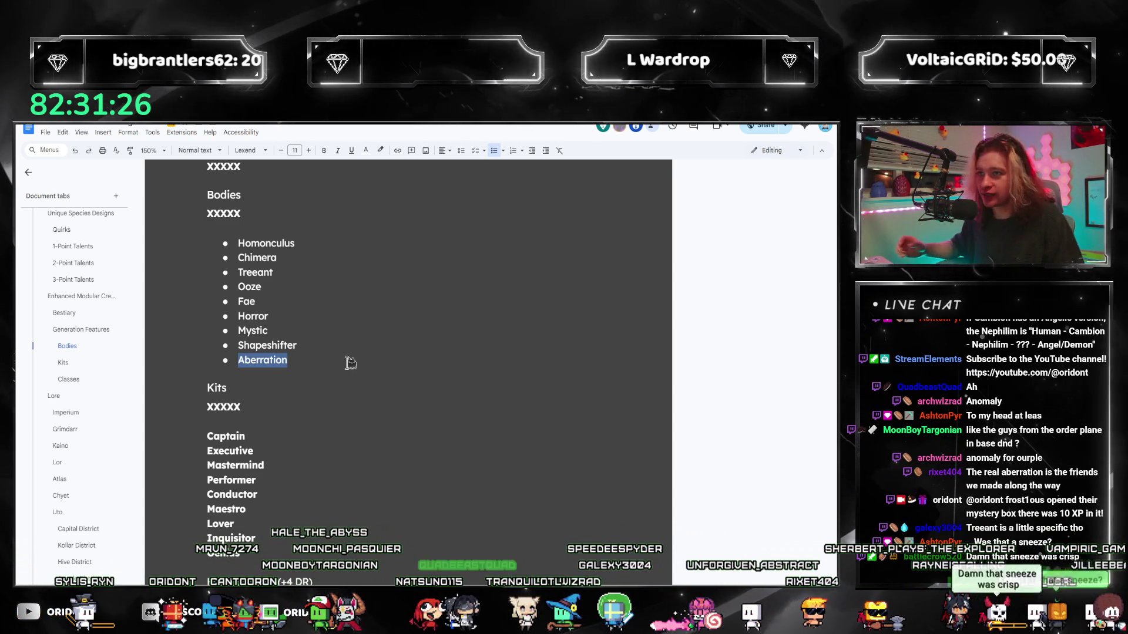
{"action": "left_click", "coordinate": [350, 362]}
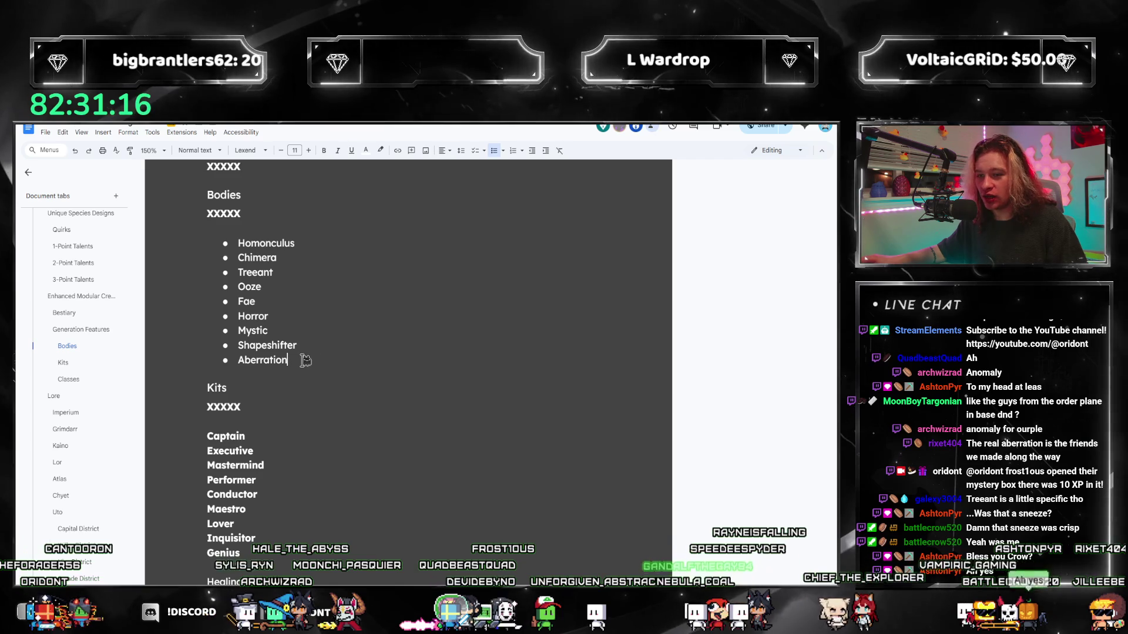
{"action": "mouse_move", "coordinate": [236, 244]}
{"action": "left_mouse_down"}
{"action": "mouse_move", "coordinate": [324, 346]}
{"action": "mouse_move", "coordinate": [319, 360]}
{"action": "left_mouse_up"}
{"action": "left_click", "coordinate": [318, 361]}
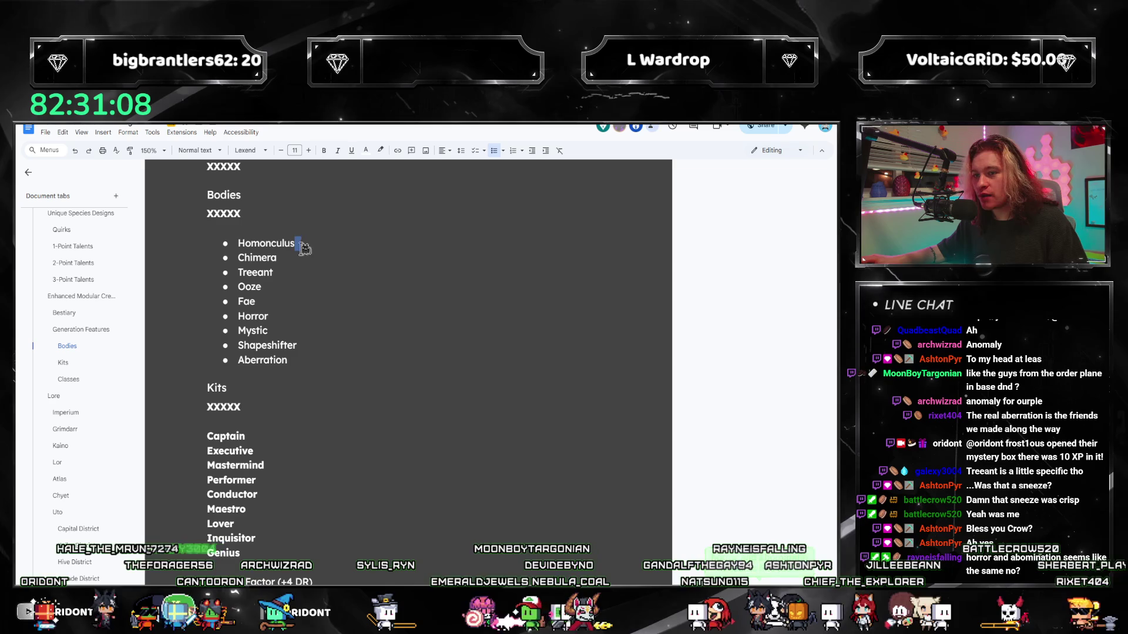
{"action": "left_click", "coordinate": [328, 245]}
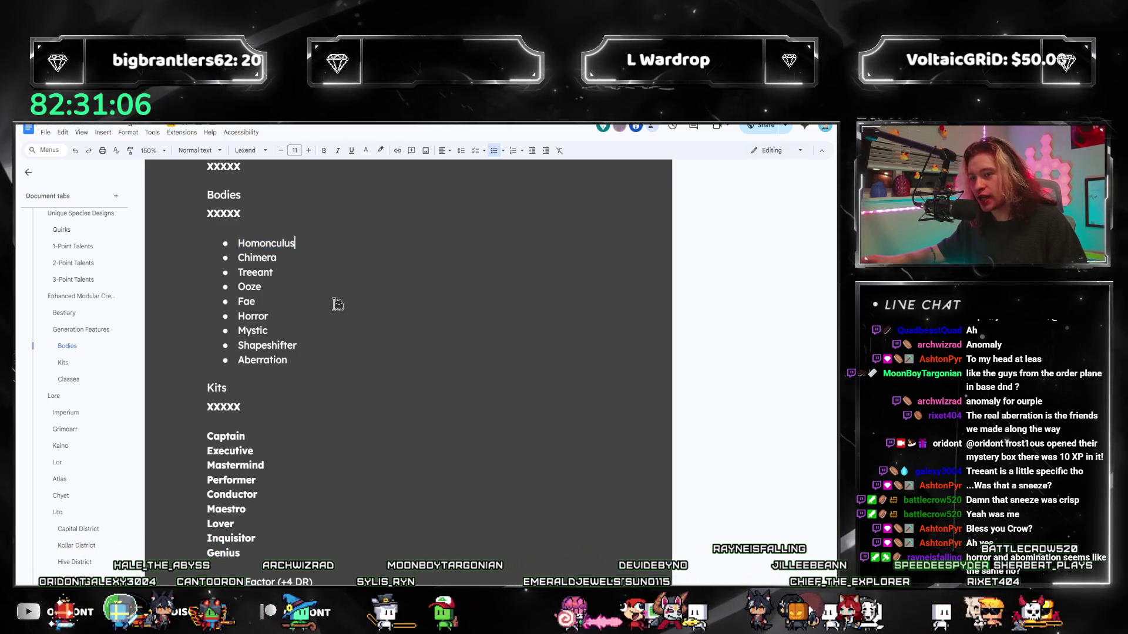
{"action": "left_click", "coordinate": [335, 301]}
{"action": "left_click", "coordinate": [322, 244]}
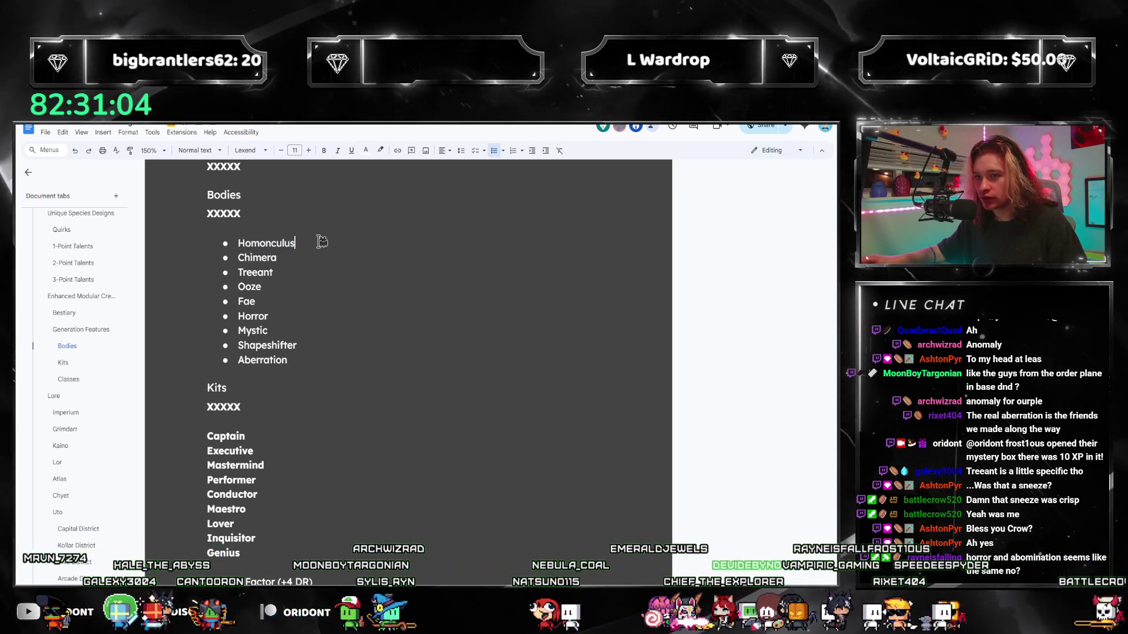
{"action": "left_click_drag", "start_coordinate": [322, 244], "coordinate": [218, 239]}
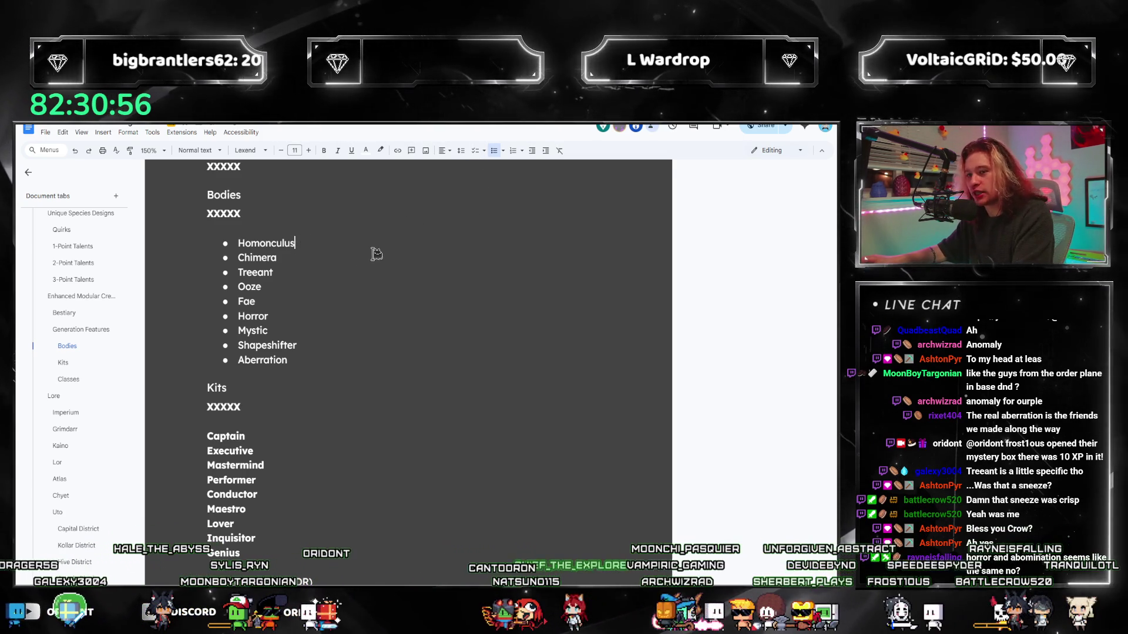
{"action": "left_click", "coordinate": [352, 295]}
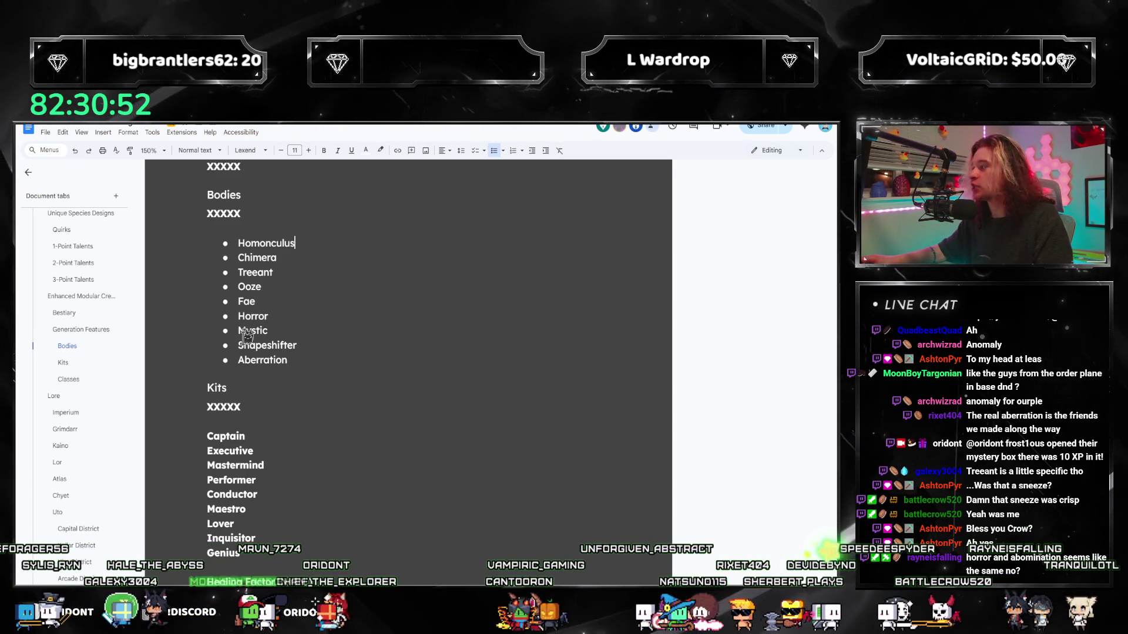
{"action": "scroll", "coordinate": [327, 398], "scroll_direction": "up", "scroll_amount": 2}
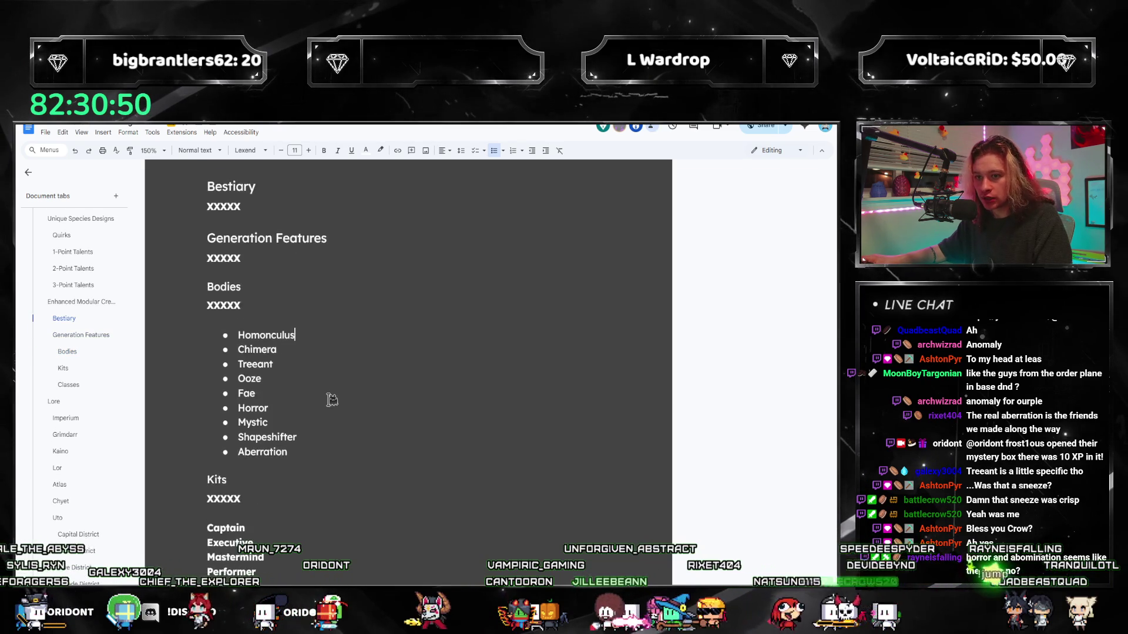
{"action": "scroll", "coordinate": [302, 333], "scroll_direction": "down", "scroll_amount": 3}
{"action": "scroll", "coordinate": [335, 370], "scroll_direction": "up", "scroll_amount": 2}
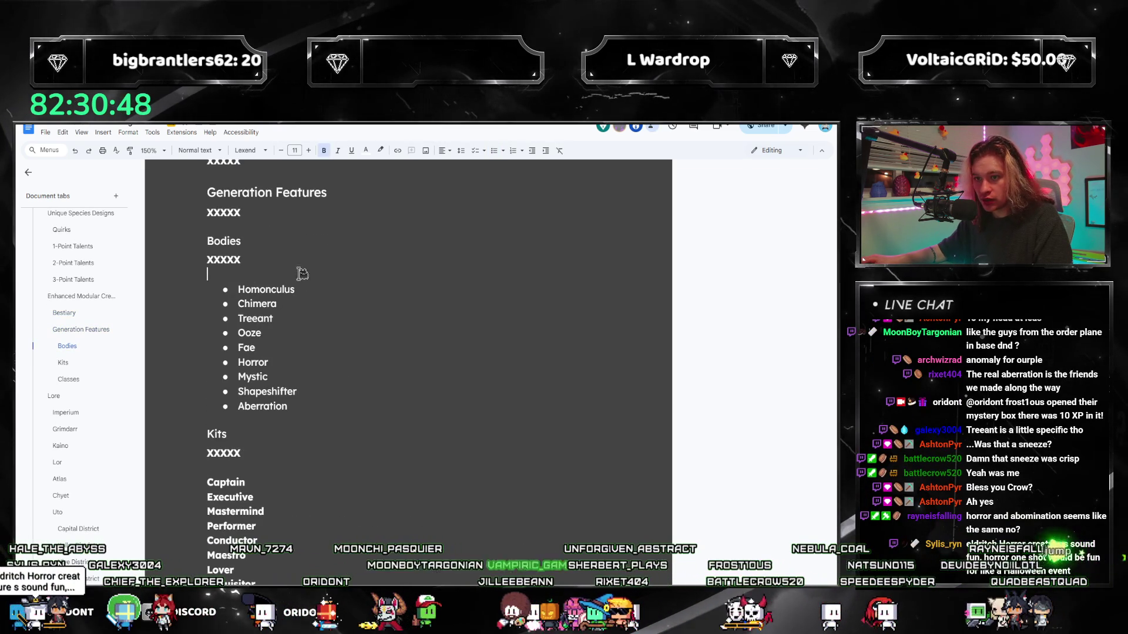
Unbullet the Homonculus line, leave an empty bullet beneath it and a blank line before the body list
{"action": "key", "text": "Home"}
{"action": "key", "text": "BackSpace"}
{"action": "key", "text": "Down"}
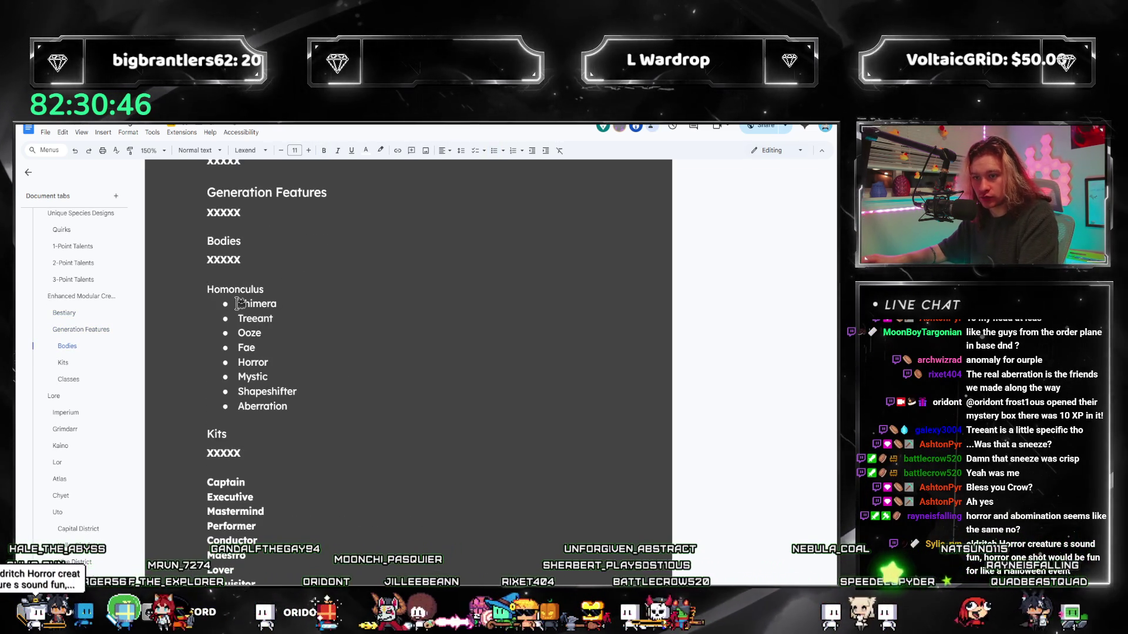
{"action": "key", "text": "Return"}
{"action": "key", "text": "Up"}
{"action": "key", "text": "BackSpace"}
{"action": "key", "text": "Return"}
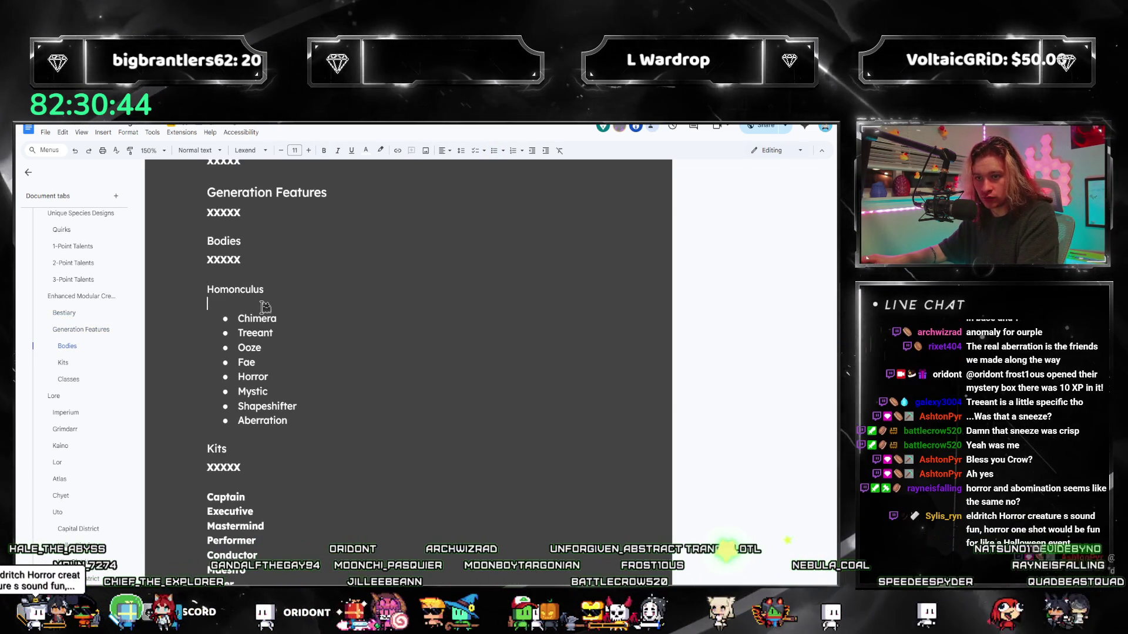
{"action": "key", "text": "Up"}
{"action": "scroll", "coordinate": [335, 321], "scroll_direction": "down", "scroll_amount": 2}
{"action": "scroll", "coordinate": [338, 324], "scroll_direction": "down", "scroll_amount": 2}
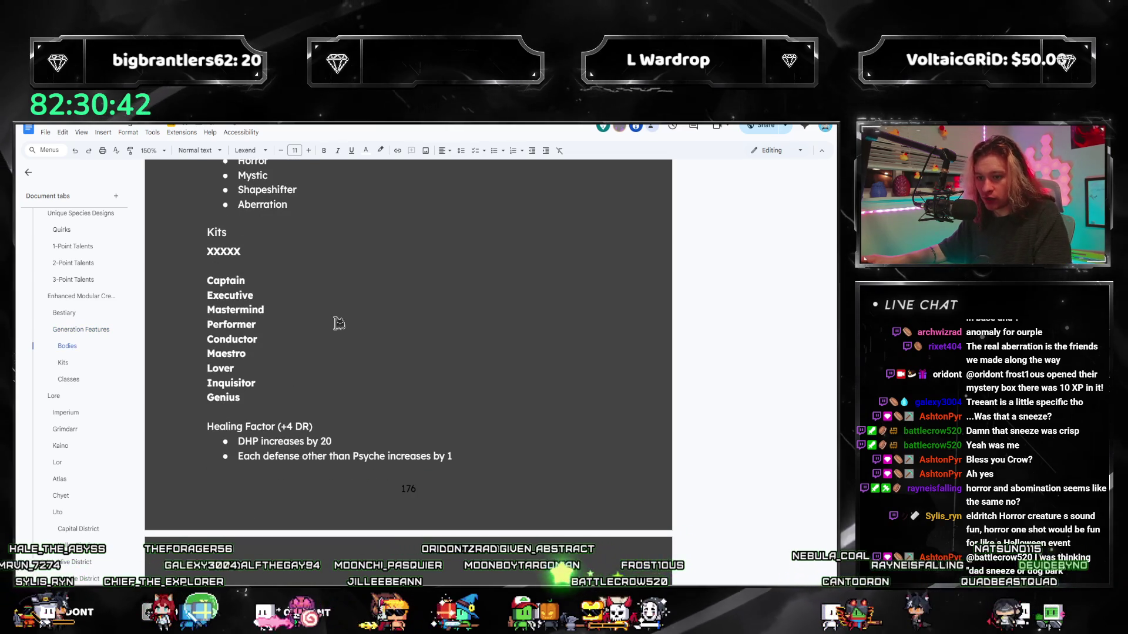
{"action": "scroll", "coordinate": [339, 321], "scroll_direction": "up", "scroll_amount": 3}
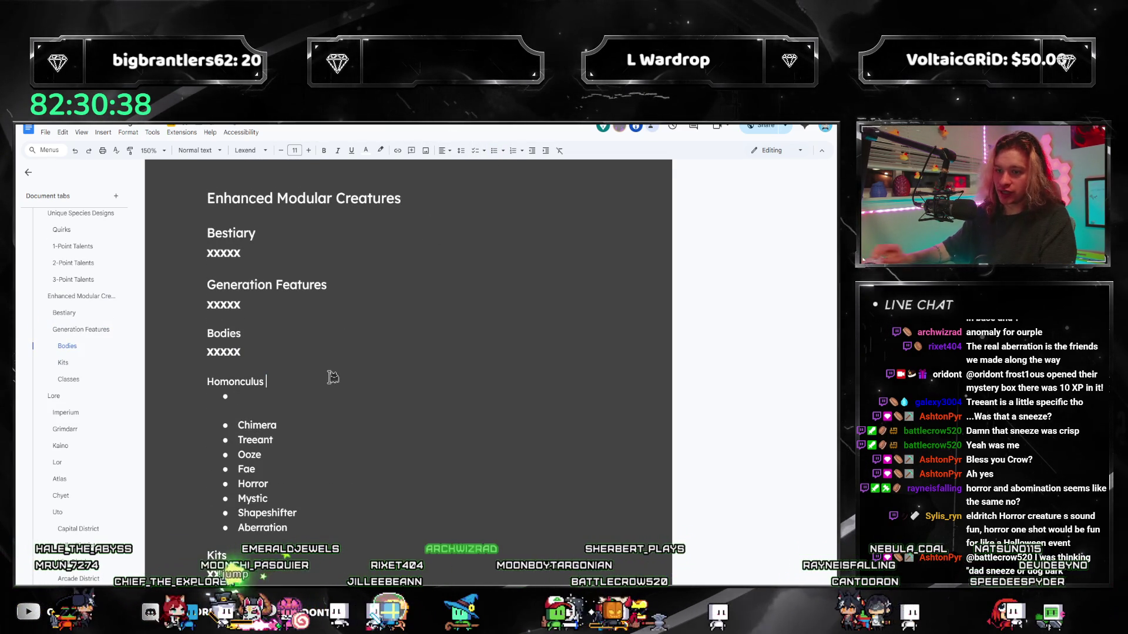
{"action": "type", "text": "(+"}
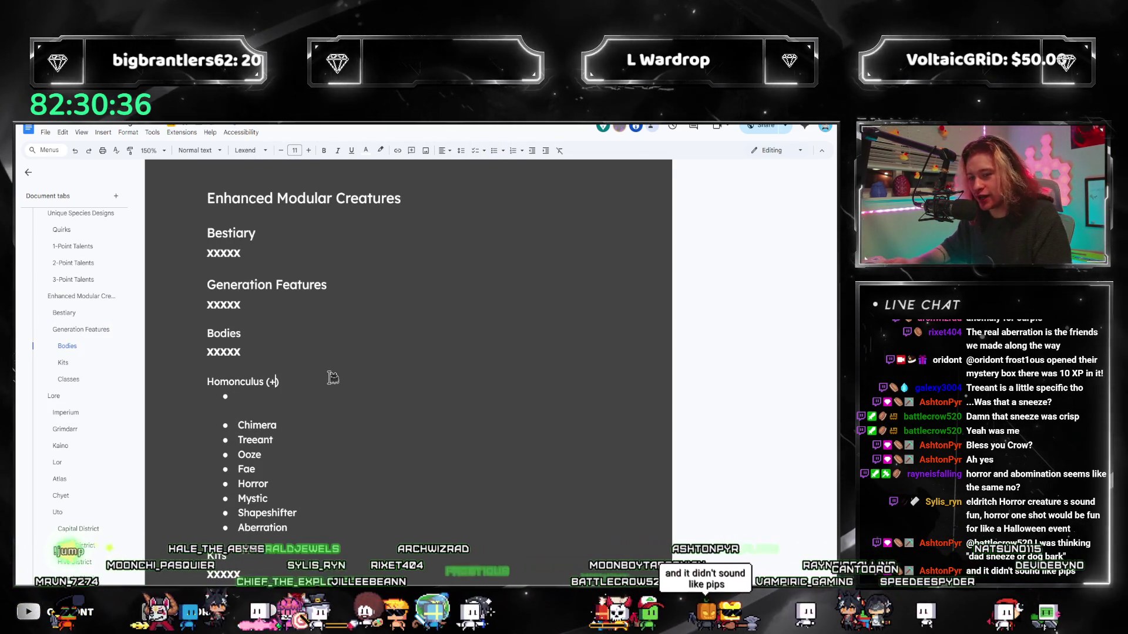
{"action": "type", "text": "X DR)"}
{"action": "key", "text": "Down"}
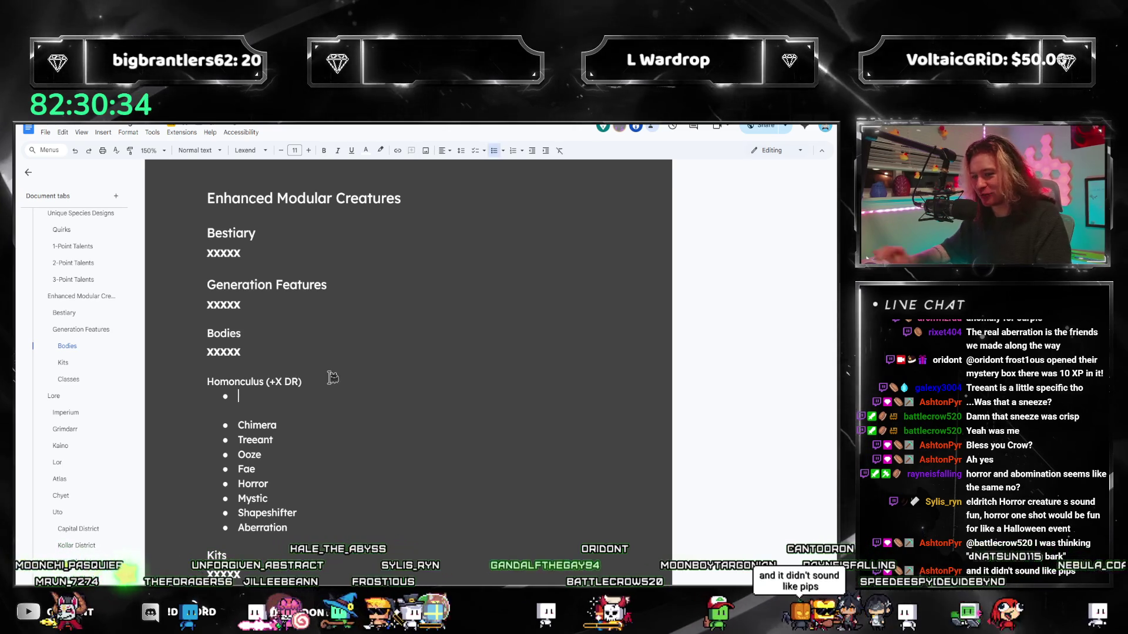
{"action": "scroll", "coordinate": [332, 378], "scroll_direction": "down", "scroll_amount": 1}
{"action": "scroll", "coordinate": [317, 371], "scroll_direction": "down", "scroll_amount": 1}
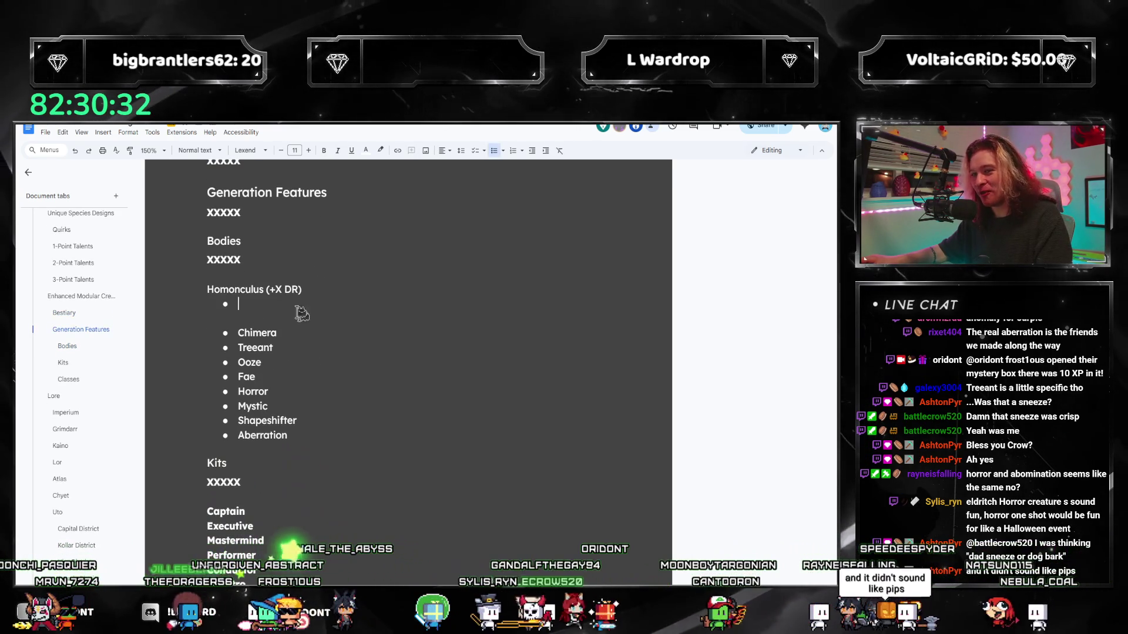
{"action": "scroll", "coordinate": [484, 410], "scroll_direction": "down", "scroll_amount": 1}
{"action": "scroll", "coordinate": [480, 420], "scroll_direction": "up", "scroll_amount": 2}
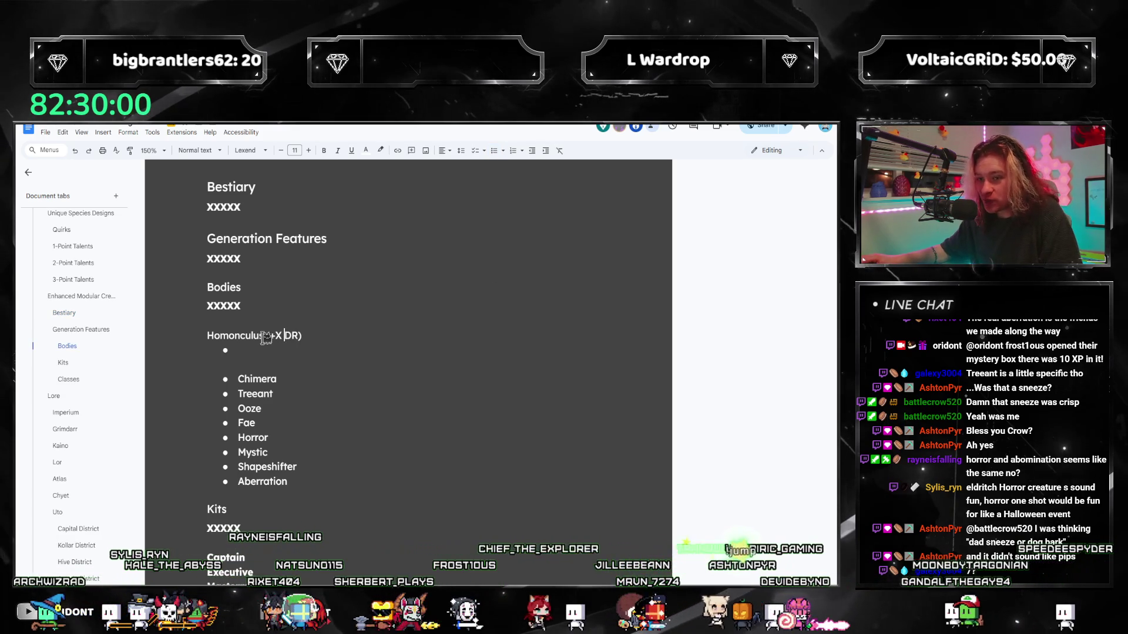
Write 'The creature is a construct.' on the first Homonculus bullet, start a second bullet, and bring up the rulebook PDF
{"action": "left_click_drag", "start_coordinate": [268, 336], "coordinate": [282, 336]}
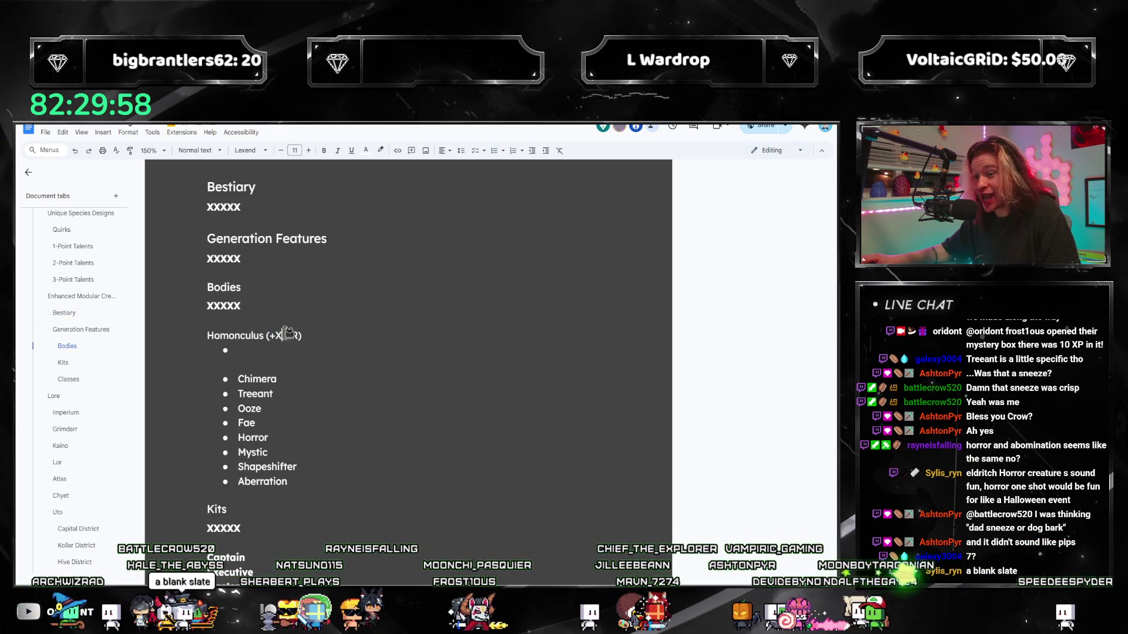
{"action": "scroll", "coordinate": [324, 354], "scroll_direction": "down", "scroll_amount": 3}
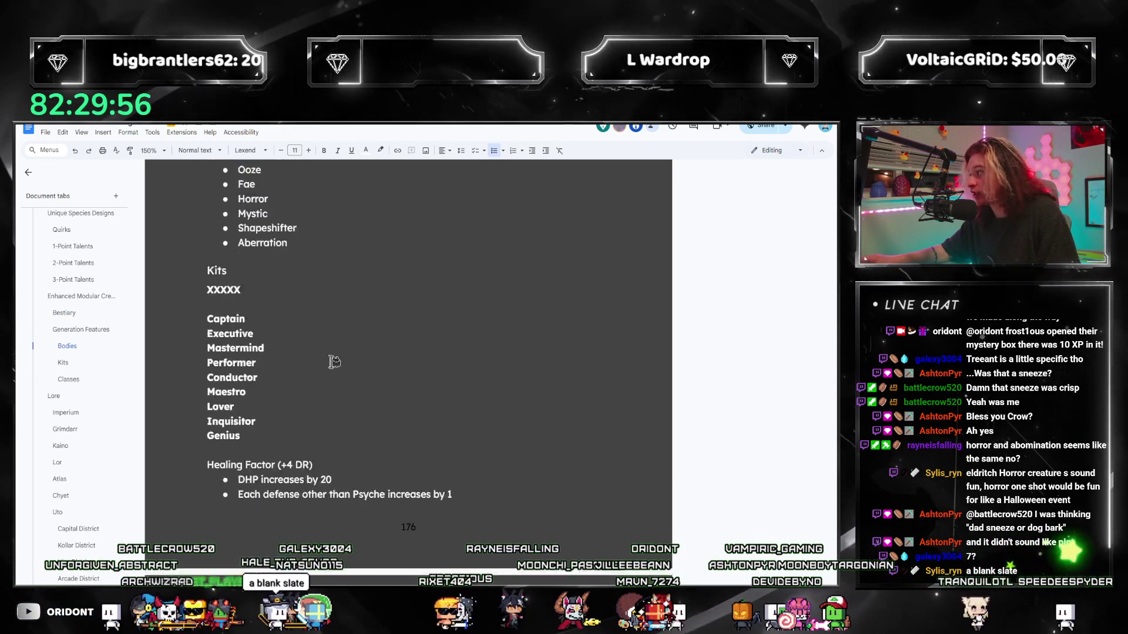
{"action": "scroll", "coordinate": [330, 366], "scroll_direction": "down", "scroll_amount": 4}
{"action": "scroll", "coordinate": [333, 377], "scroll_direction": "down", "scroll_amount": 2}
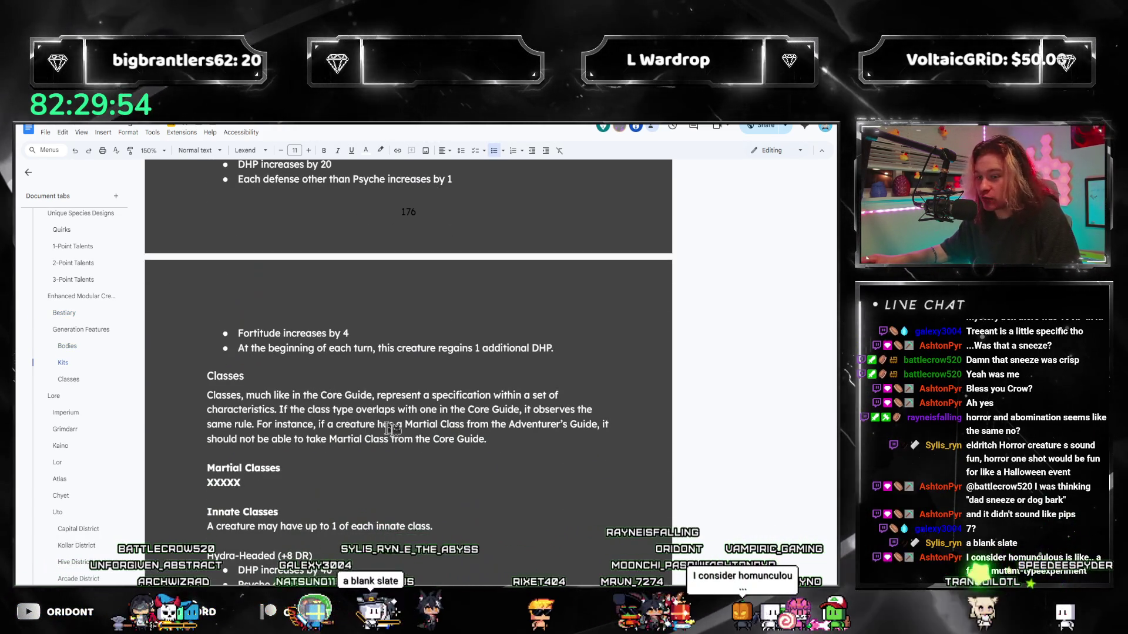
{"action": "scroll", "coordinate": [423, 439], "scroll_direction": "up", "scroll_amount": 3}
{"action": "scroll", "coordinate": [423, 439], "scroll_direction": "up", "scroll_amount": 3}
{"action": "scroll", "coordinate": [425, 438], "scroll_direction": "up", "scroll_amount": 4}
{"action": "scroll", "coordinate": [723, 465], "scroll_direction": "down", "scroll_amount": 1}
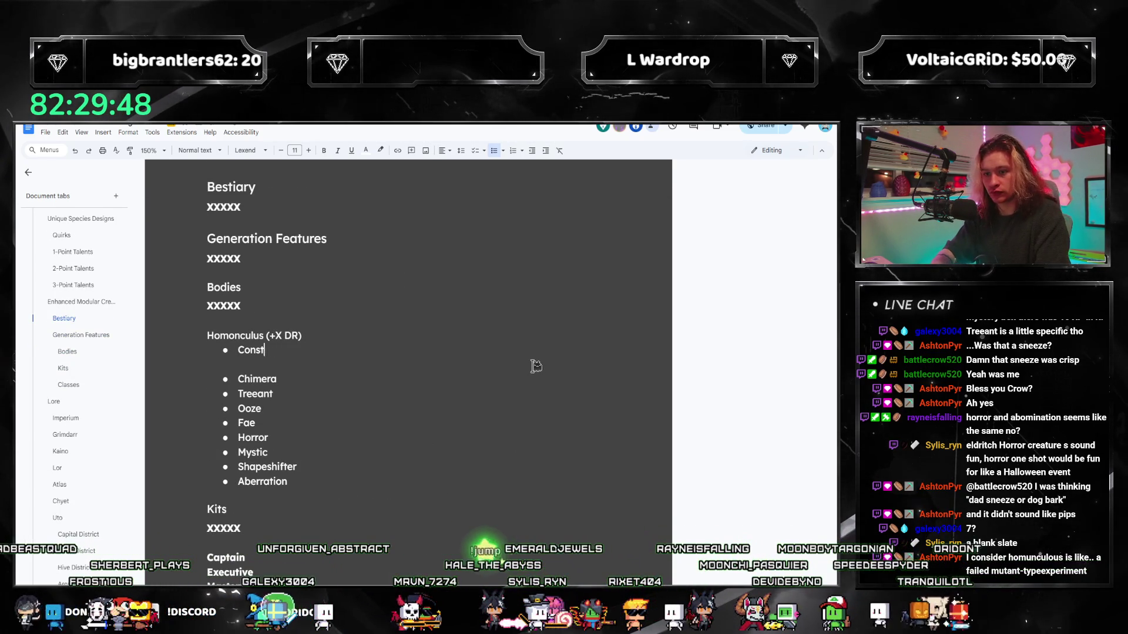
{"action": "key", "text": "BackSpace"}
{"action": "type", "text": "The creature is a c"}
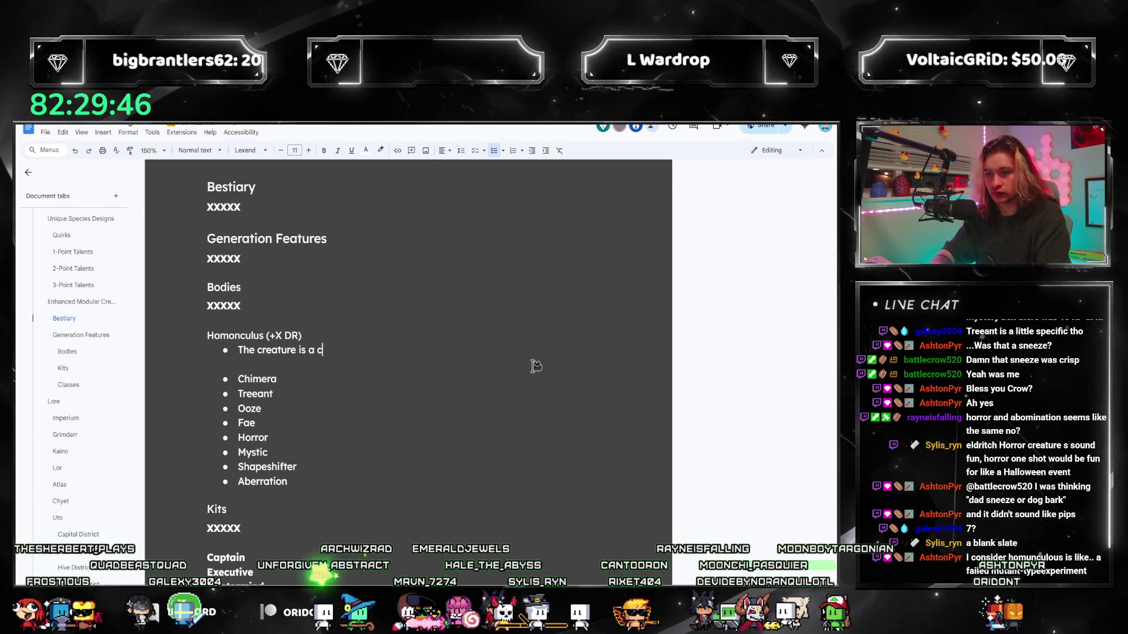
{"action": "type", "text": "onstruct."}
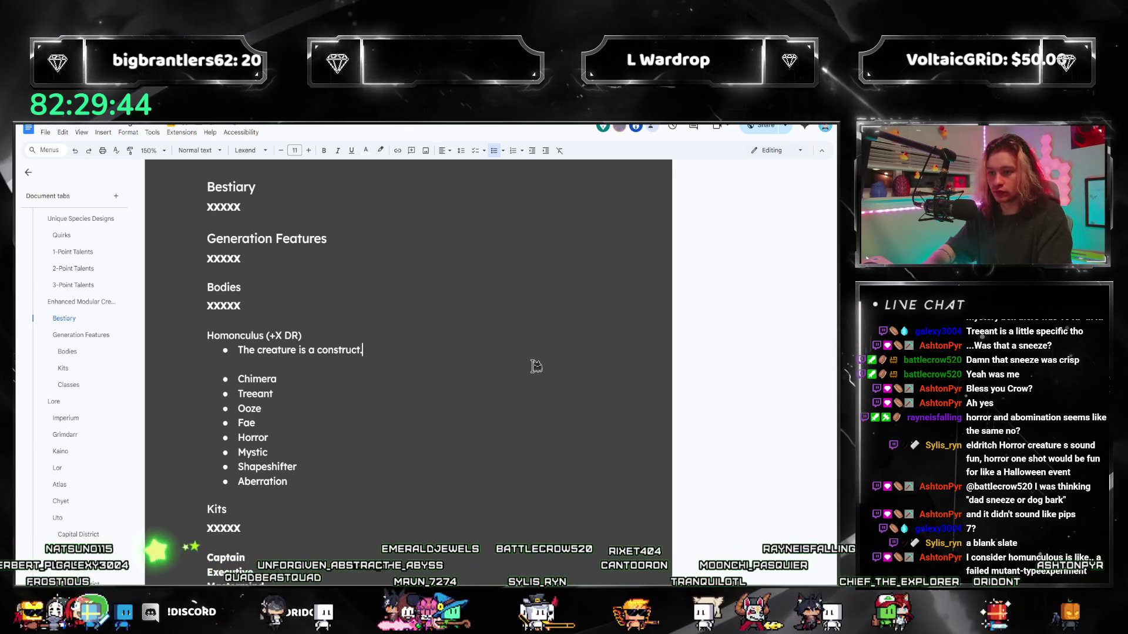
{"action": "key", "text": "Return"}
{"action": "key", "text": "alt+Tab"}
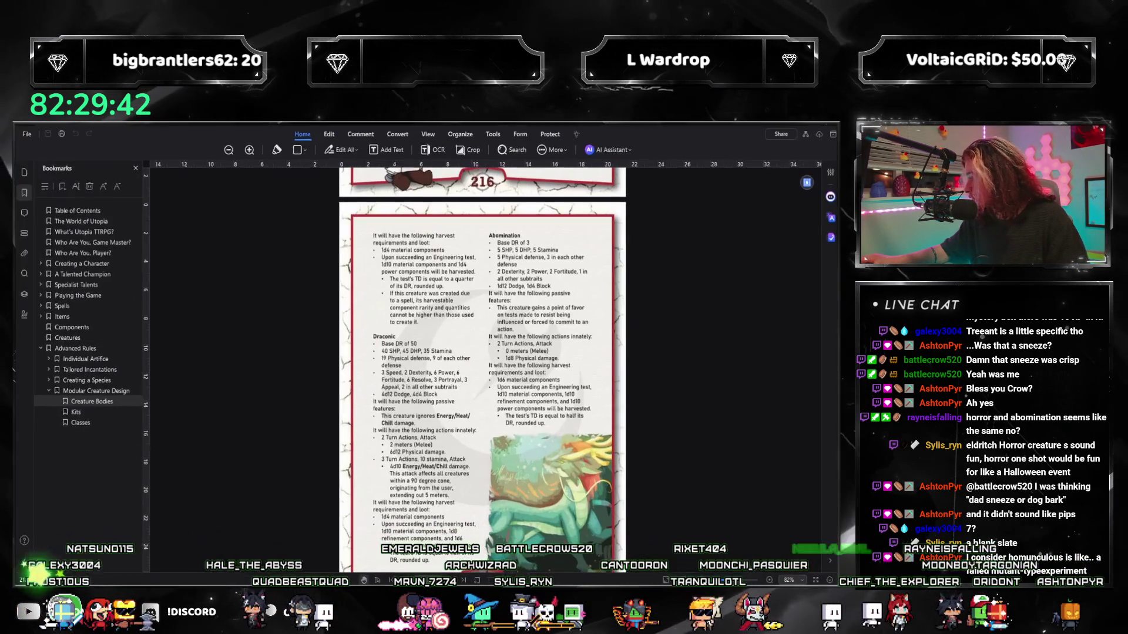
{"action": "scroll", "coordinate": [430, 338], "scroll_direction": "down", "scroll_amount": 2}
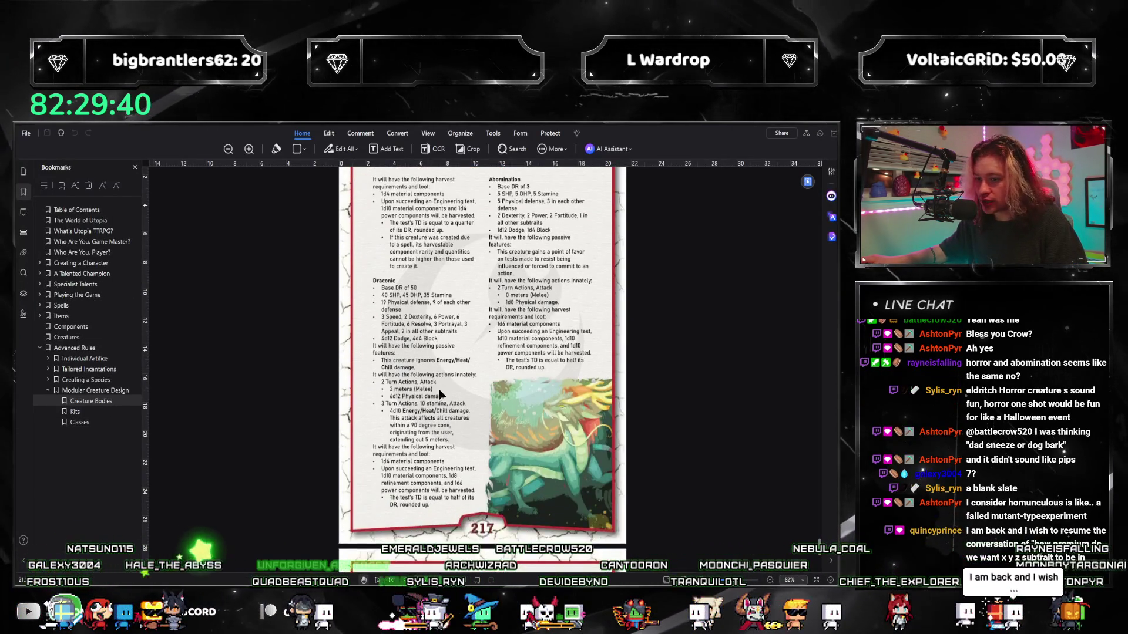
{"action": "scroll", "coordinate": [438, 388], "scroll_direction": "up", "scroll_amount": 2}
{"action": "scroll", "coordinate": [586, 371], "scroll_direction": "up", "scroll_amount": 2}
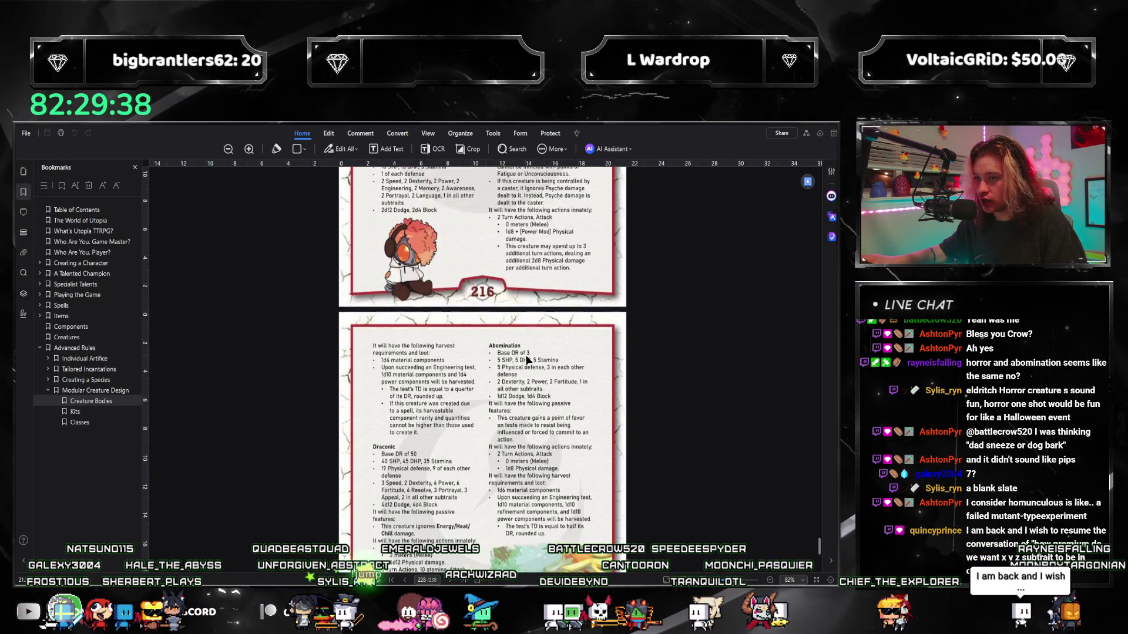
{"action": "scroll", "coordinate": [526, 355], "scroll_direction": "up", "scroll_amount": 2}
{"action": "scroll", "coordinate": [526, 356], "scroll_direction": "up", "scroll_amount": 3}
{"action": "scroll", "coordinate": [526, 356], "scroll_direction": "up", "scroll_amount": 3}
{"action": "scroll", "coordinate": [526, 355], "scroll_direction": "up", "scroll_amount": 2}
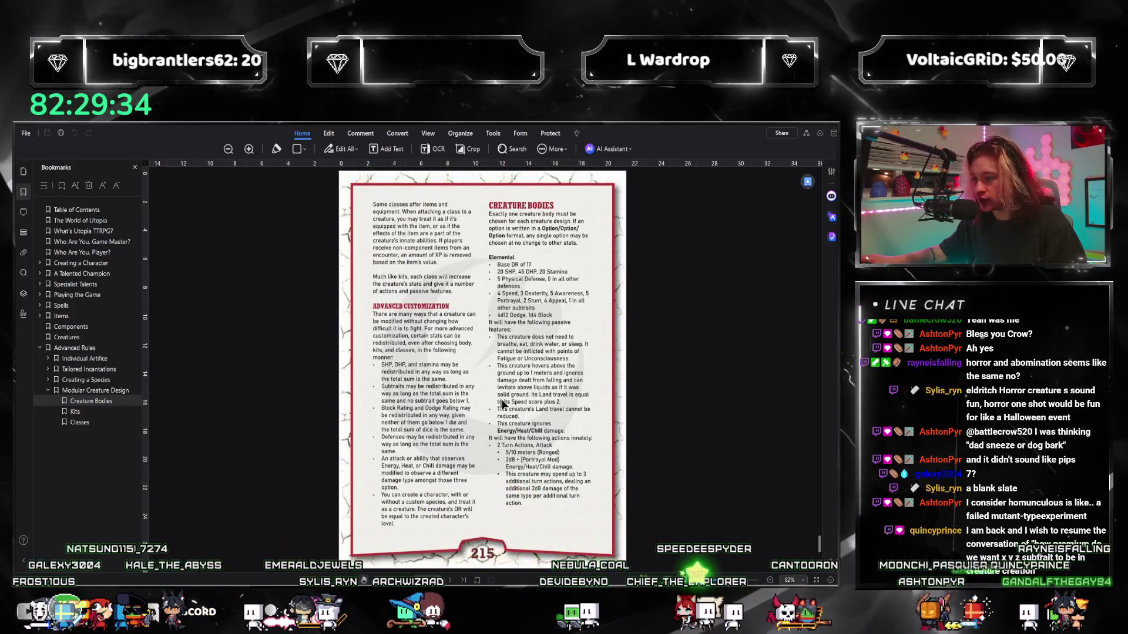
{"action": "scroll", "coordinate": [516, 314], "scroll_direction": "down", "scroll_amount": 4}
{"action": "scroll", "coordinate": [510, 312], "scroll_direction": "down", "scroll_amount": 4}
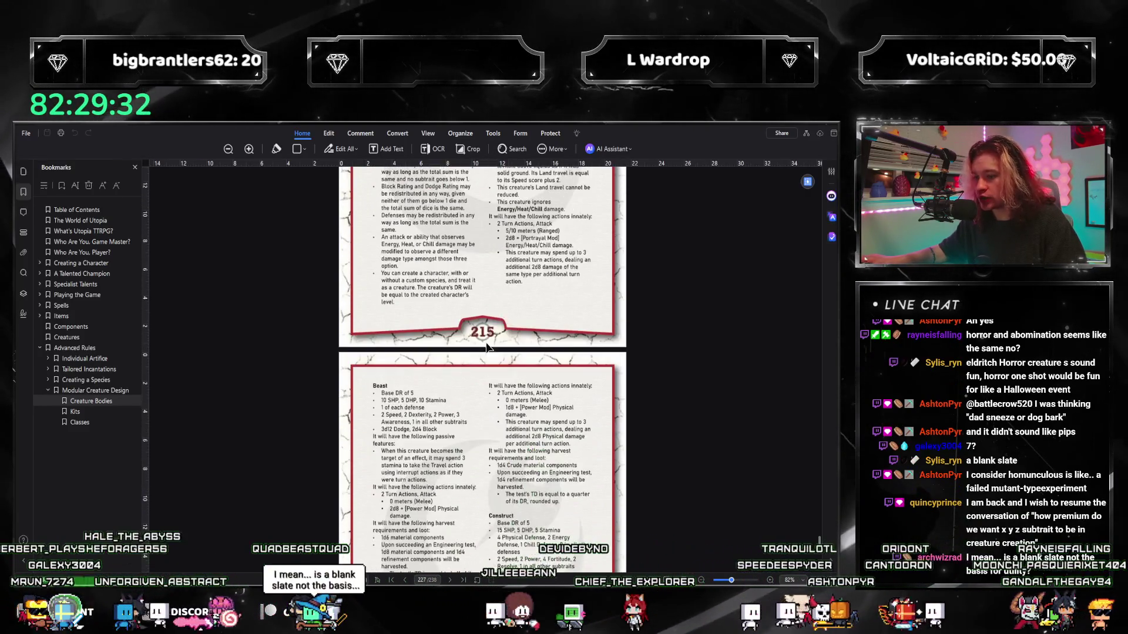
{"action": "scroll", "coordinate": [480, 353], "scroll_direction": "up", "scroll_amount": 5}
{"action": "scroll", "coordinate": [480, 353], "scroll_direction": "up", "scroll_amount": 3}
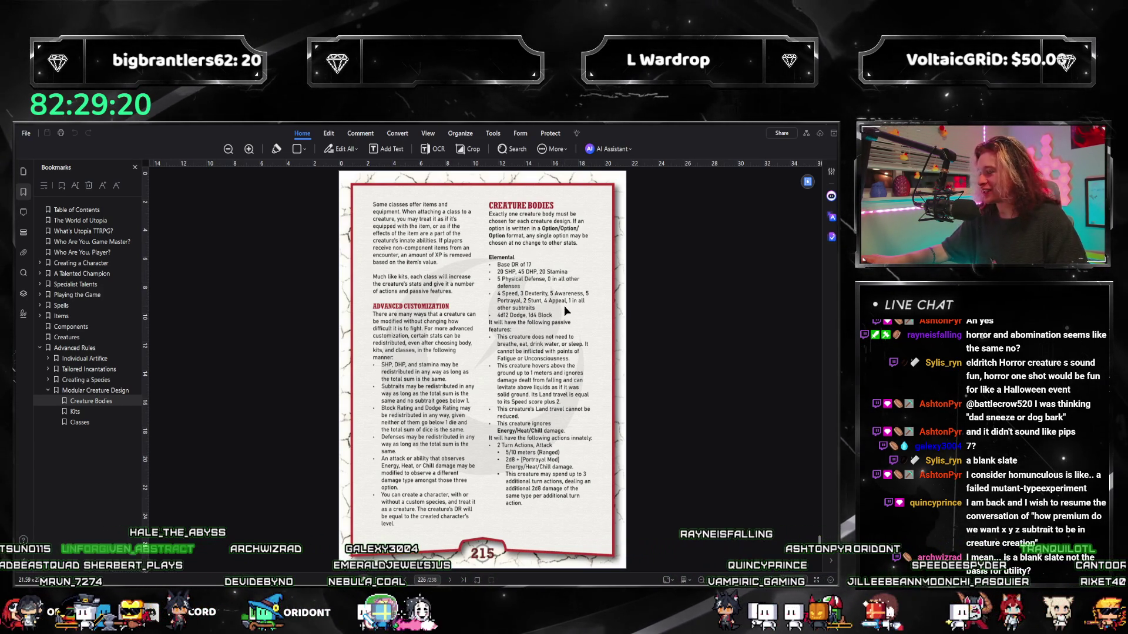
{"action": "scroll", "coordinate": [508, 353], "scroll_direction": "up", "scroll_amount": 2}
{"action": "scroll", "coordinate": [505, 251], "scroll_direction": "down", "scroll_amount": 2}
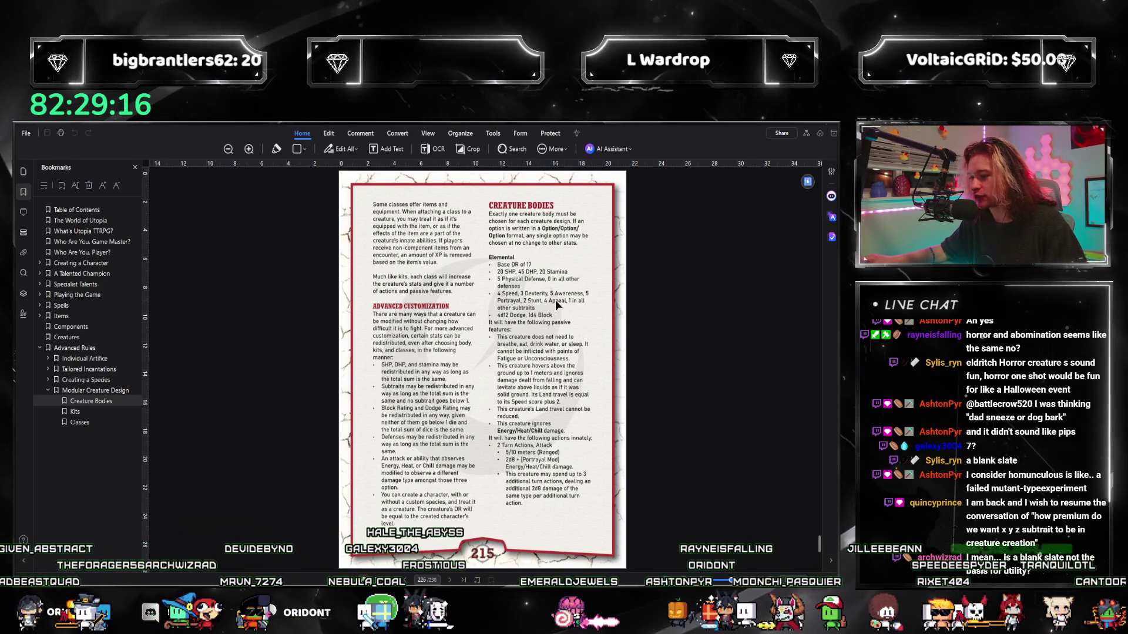
{"action": "scroll", "coordinate": [415, 363], "scroll_direction": "up", "scroll_amount": 1}
{"action": "scroll", "coordinate": [416, 363], "scroll_direction": "up", "scroll_amount": 3}
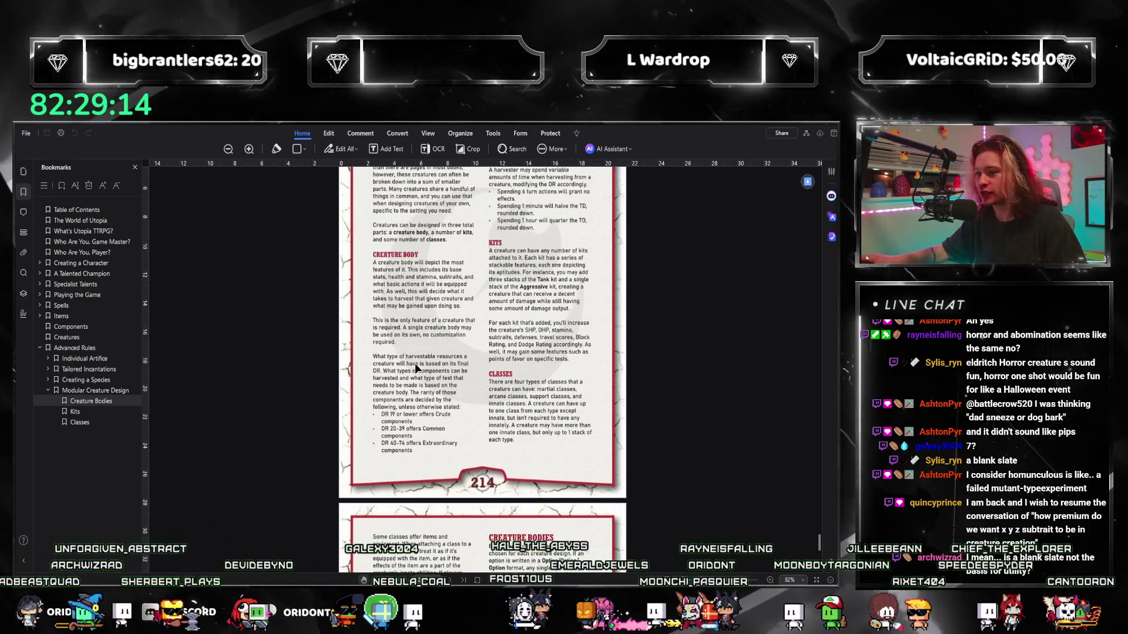
{"action": "scroll", "coordinate": [413, 343], "scroll_direction": "down", "scroll_amount": 2}
{"action": "scroll", "coordinate": [413, 343], "scroll_direction": "down", "scroll_amount": 2}
{"action": "scroll", "coordinate": [485, 339], "scroll_direction": "down", "scroll_amount": 2}
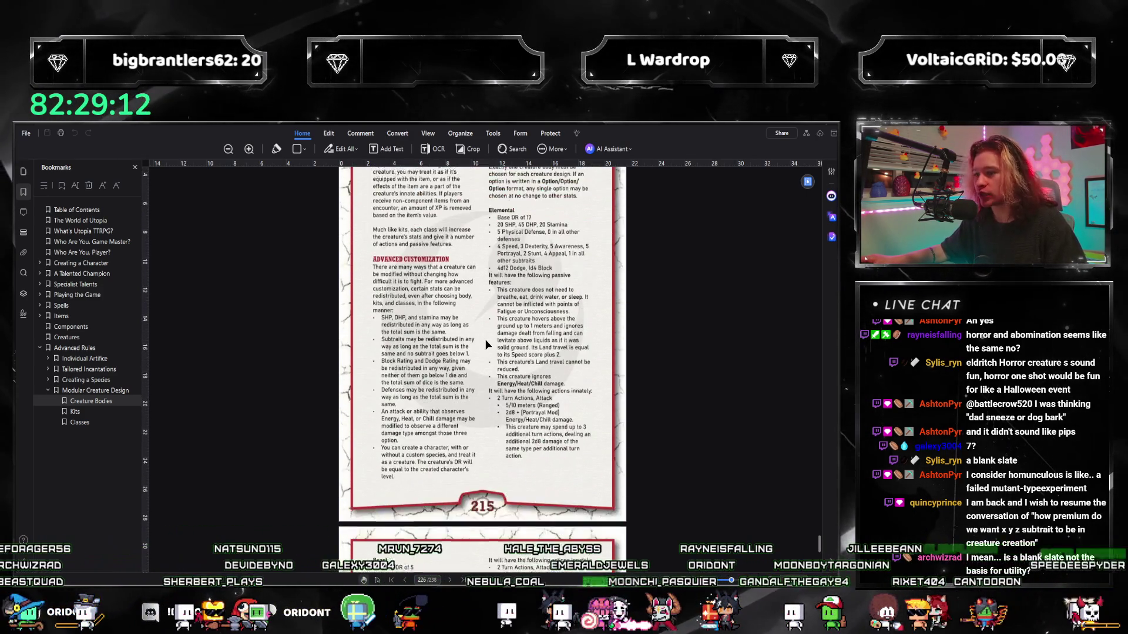
Return from the UPDF Creature Bodies page to the design document
{"action": "key", "text": "alt+Tab"}
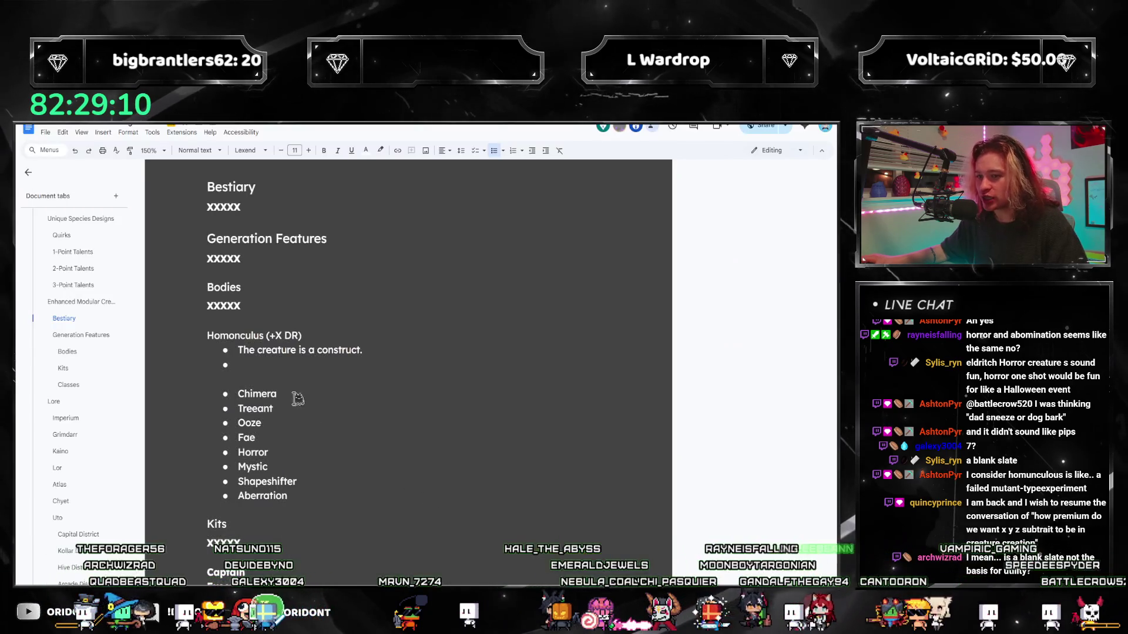
Replace the construct bullet with a Base DR of X line, add a blank line and indent the Chimera-to-Aberration list
{"action": "left_click", "coordinate": [276, 367]}
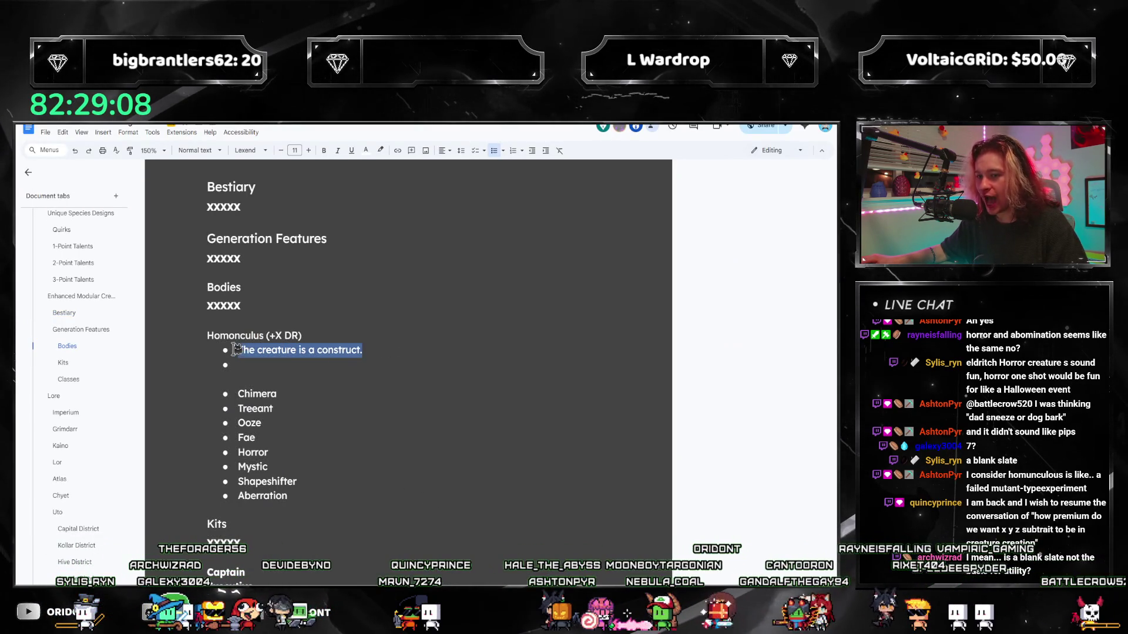
{"action": "triple_click", "coordinate": [364, 351]}
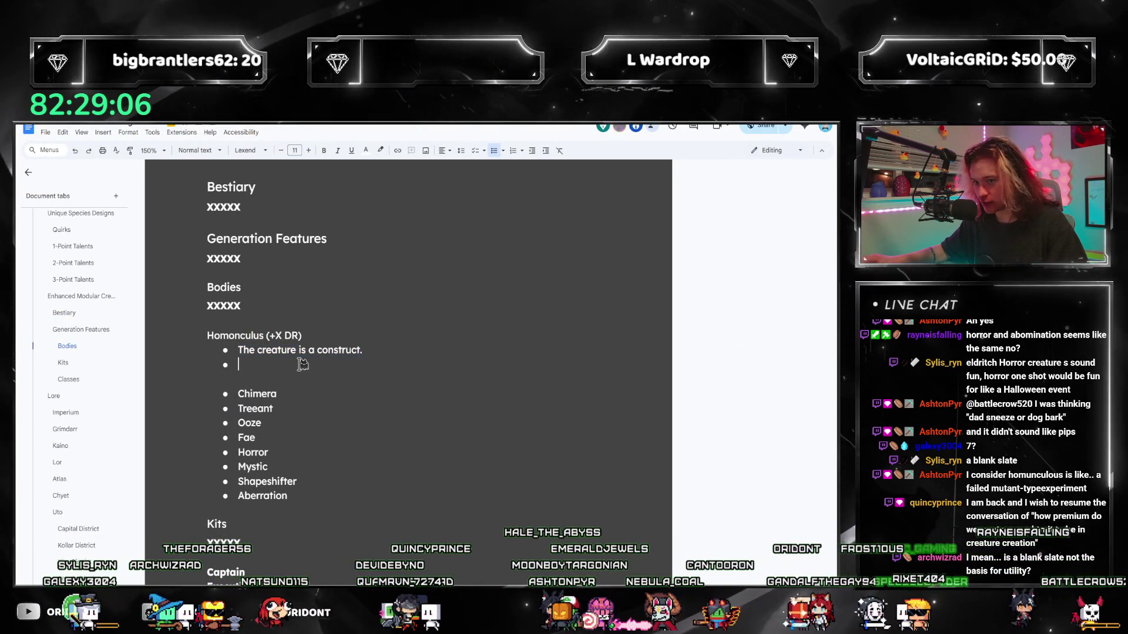
{"action": "mouse_move", "coordinate": [362, 351]}
{"action": "left_mouse_down"}
{"action": "mouse_move", "coordinate": [384, 346]}
{"action": "mouse_move", "coordinate": [239, 351]}
{"action": "left_mouse_up"}
{"action": "key", "text": "Down"}
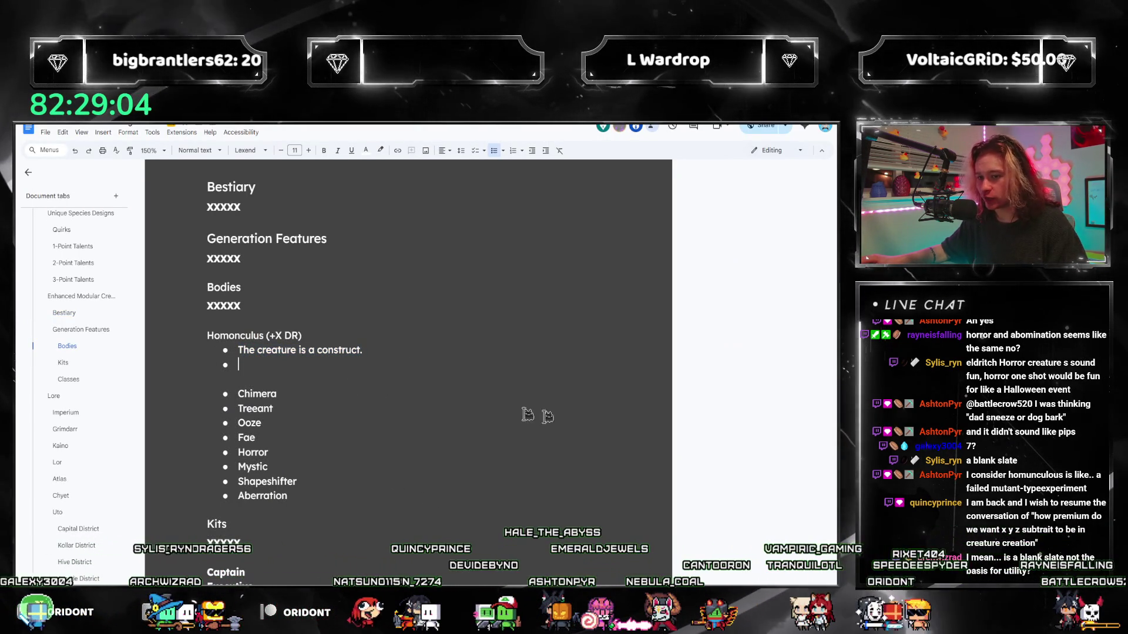
{"action": "key", "text": "alt+Tab"}
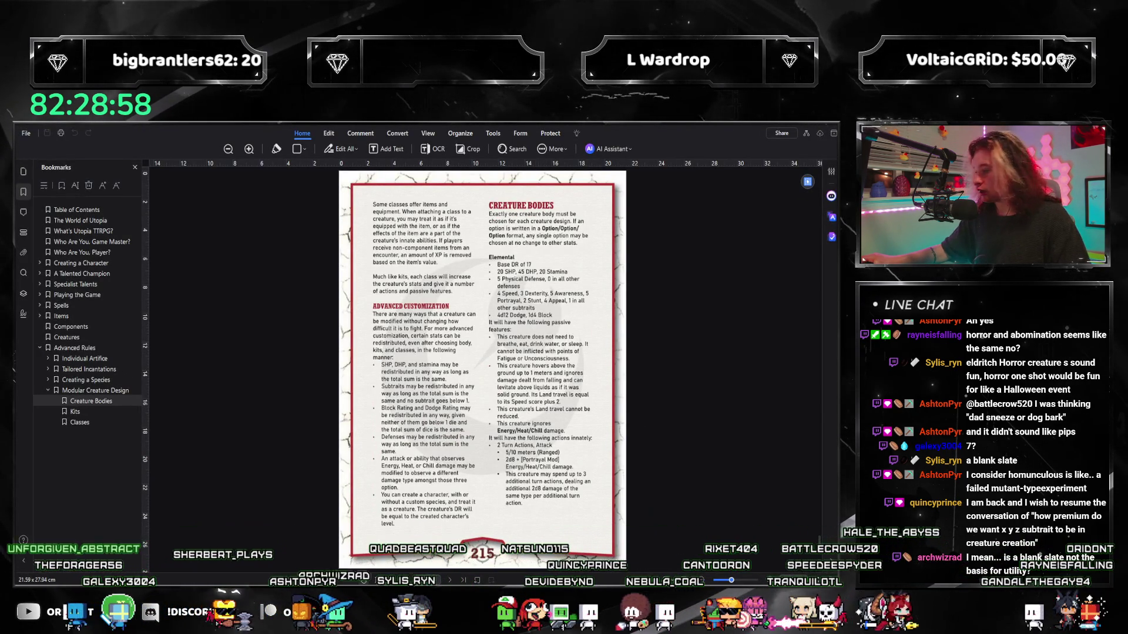
{"action": "key", "text": "alt+Tab"}
{"action": "type", "text": "Base"}
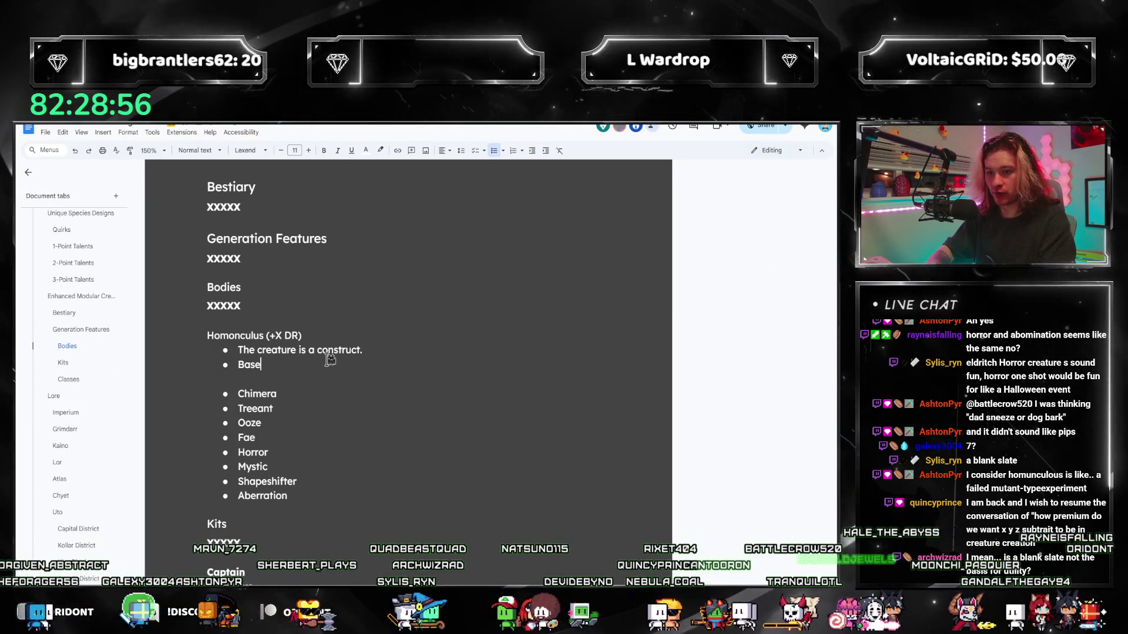
{"action": "type", "text": " DR of X"}
{"action": "key", "text": "Return"}
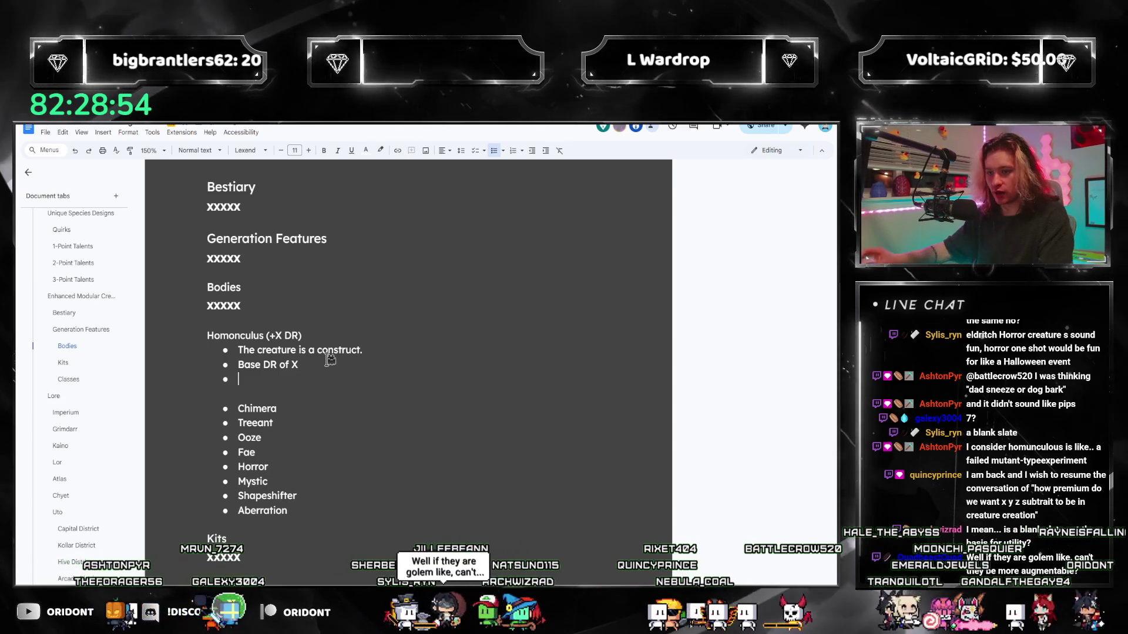
{"action": "left_click", "coordinate": [274, 395]}
{"action": "key", "text": "Return"}
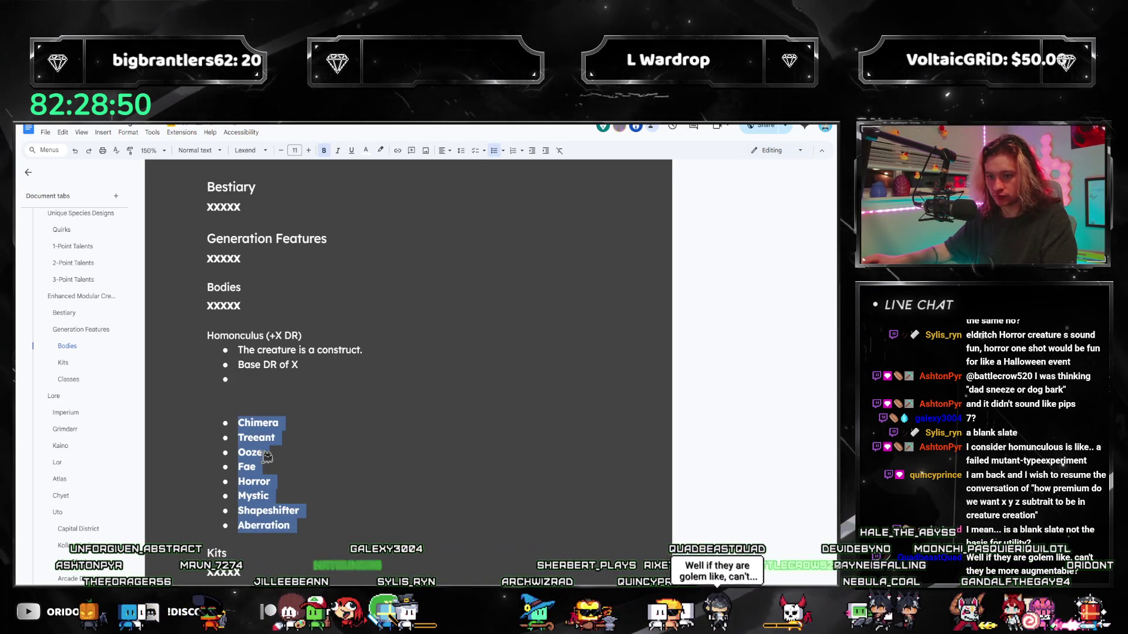
{"action": "key", "text": "Tab"}
{"action": "key", "text": "Up"}
{"action": "key", "text": "Up"}
{"action": "key", "text": "Up"}
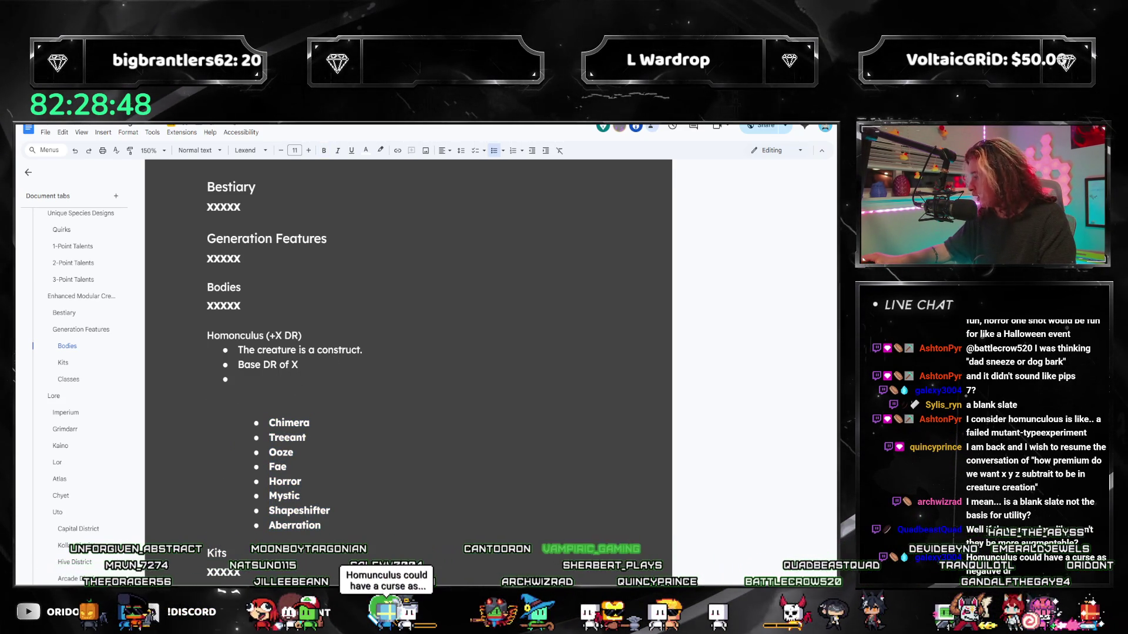
Turn the stat bullets into bracketed [SHP, DHP, Stamina] and [Defenses] placeholders without X prefixes
{"action": "key", "text": "alt+Tab"}
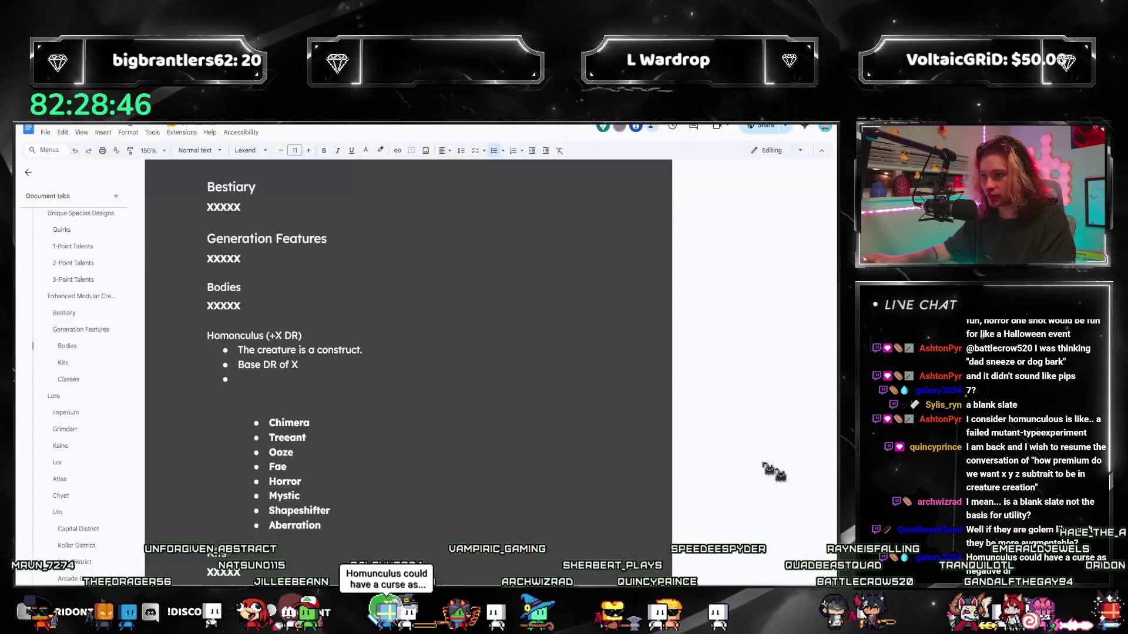
{"action": "key", "text": "alt+Tab"}
{"action": "type", "text": "X SHP, "}
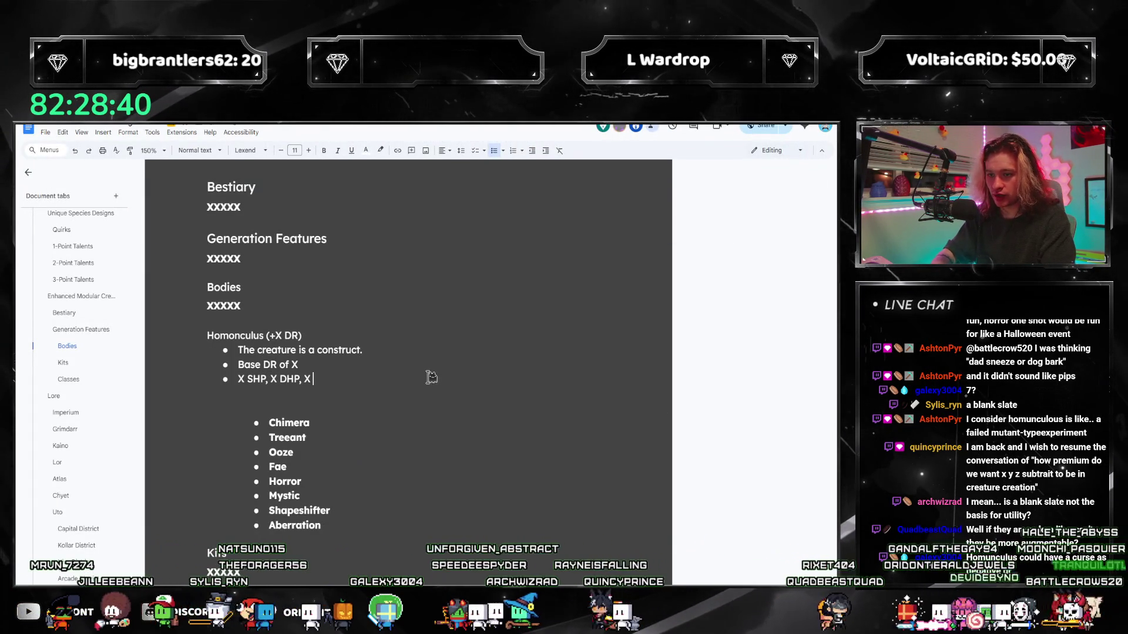
{"action": "type", "text": "ina"}
{"action": "key", "text": "Return"}
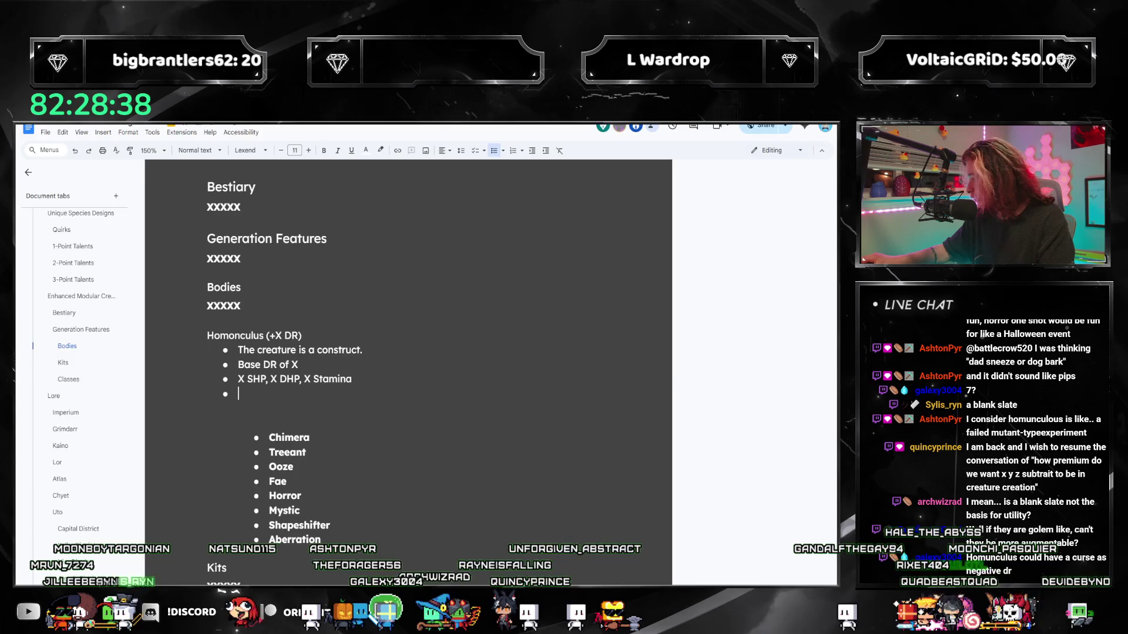
{"action": "key", "text": "alt+Tab"}
{"action": "key", "text": "alt+Tab"}
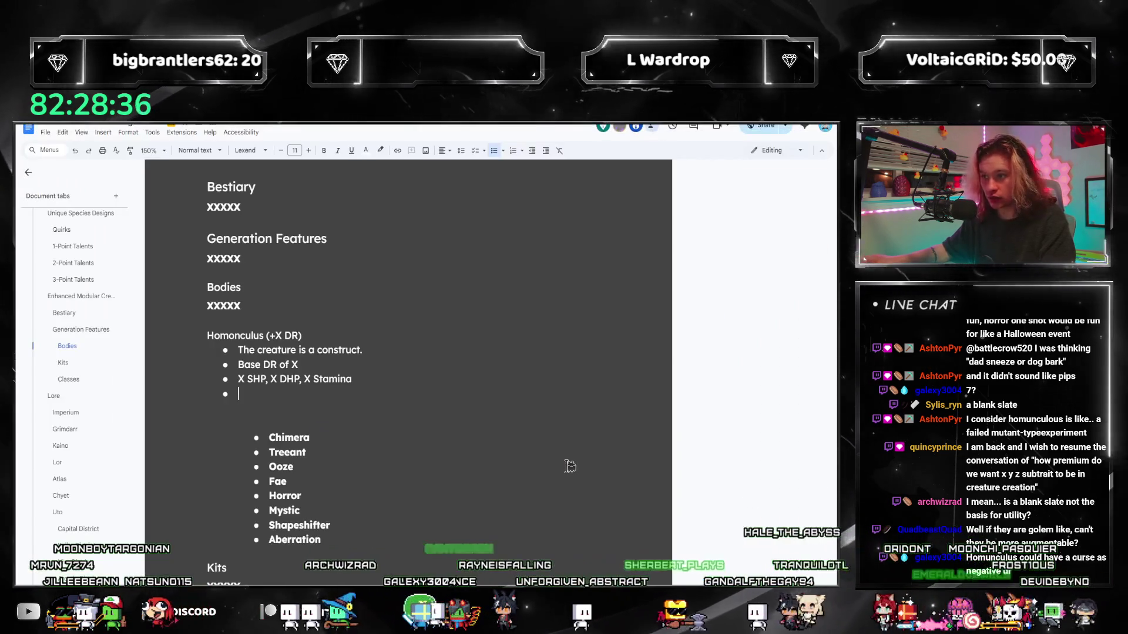
{"action": "type", "text": "X Defenses"}
{"action": "key", "text": "Home"}
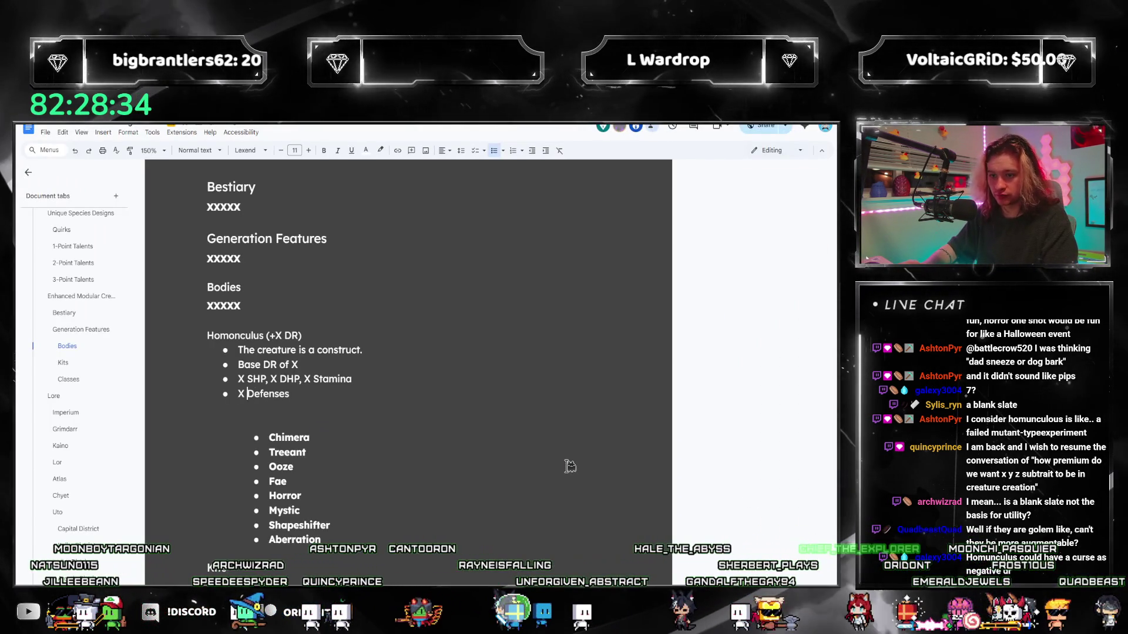
{"action": "key", "text": "Delete"}
{"action": "key", "text": "Delete"}
{"action": "type", "text": "["}
{"action": "key", "text": "End"}
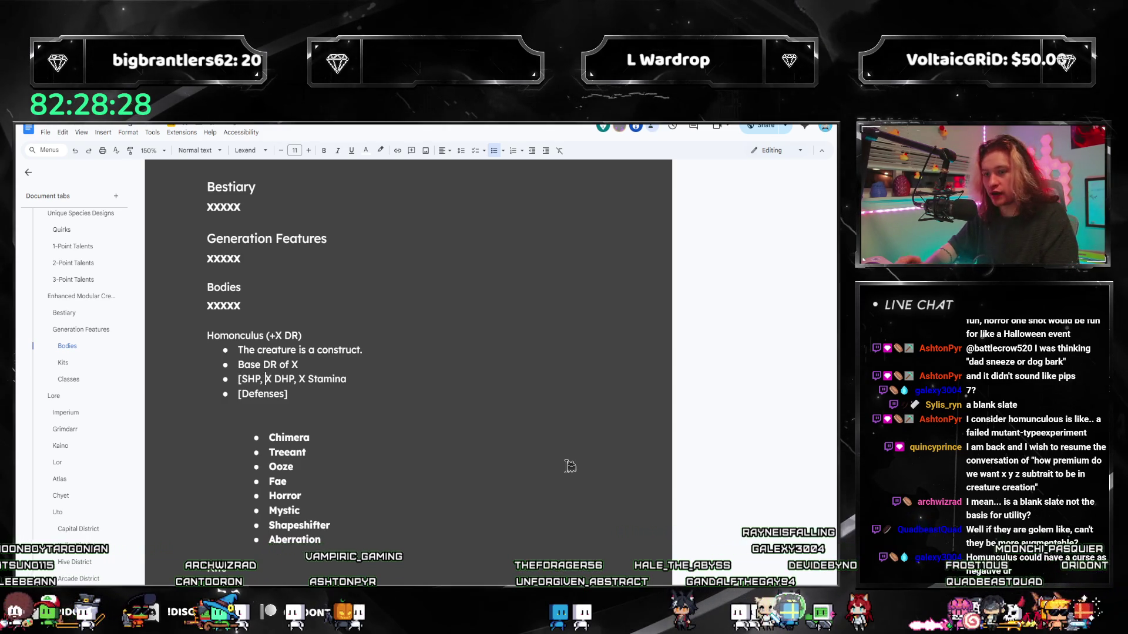
{"action": "key", "text": "BackSpace"}
{"action": "key", "text": "BackSpace"}
{"action": "key", "text": "ctrl+Right"}
{"action": "key", "text": "Delete"}
{"action": "key", "text": "Delete"}
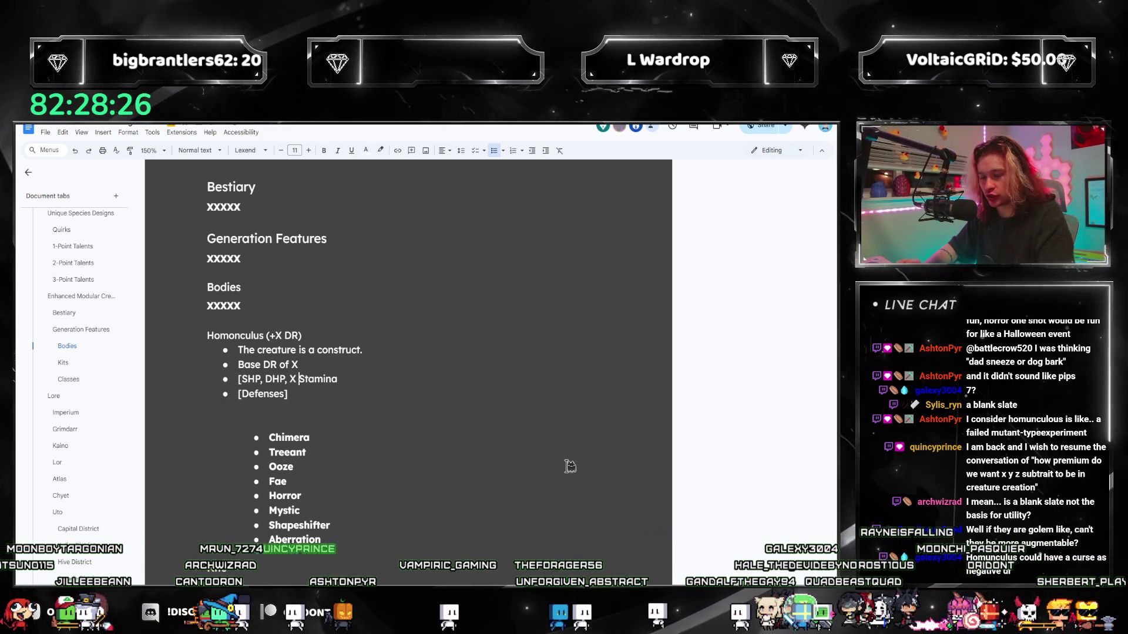
{"action": "key", "text": "End"}
{"action": "type", "text": "]"}
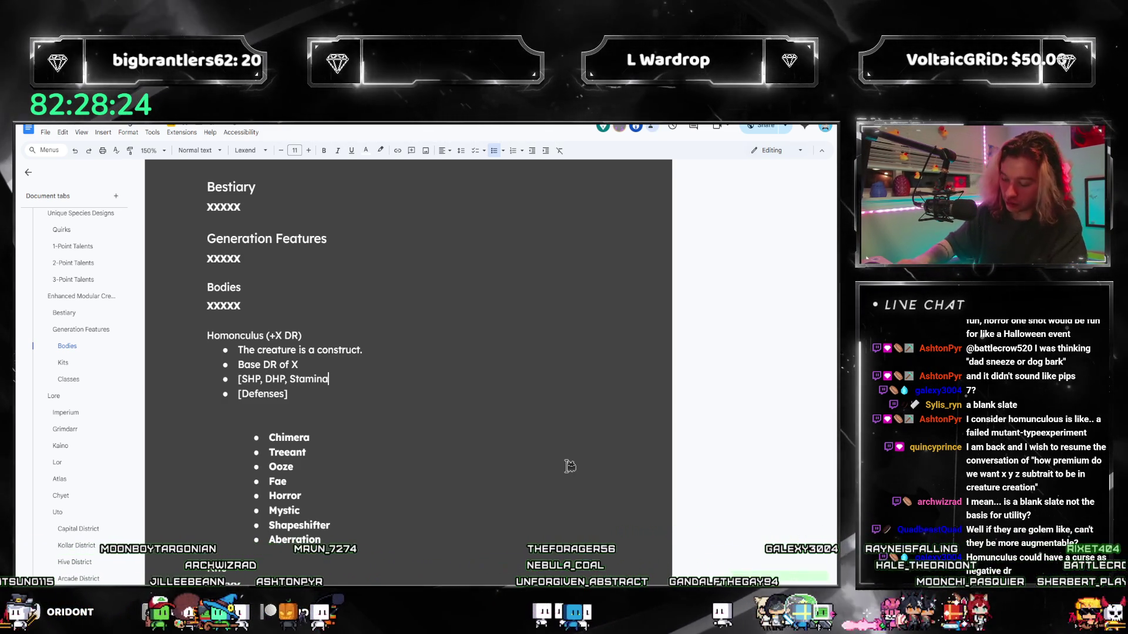
{"action": "key", "text": "Up"}
{"action": "key", "text": "Left"}
{"action": "type", "text": "["}
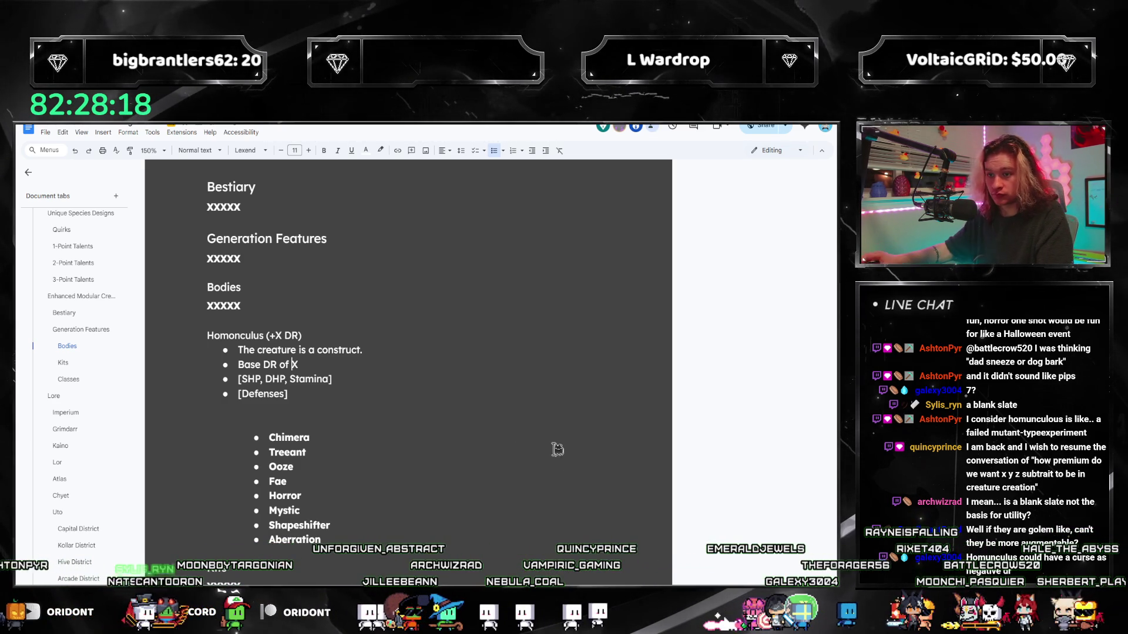
Delete the (+X DR) tag from the Homonculus heading, checking the rulebook once more
{"action": "left_click_drag", "start_coordinate": [302, 336], "coordinate": [268, 335]}
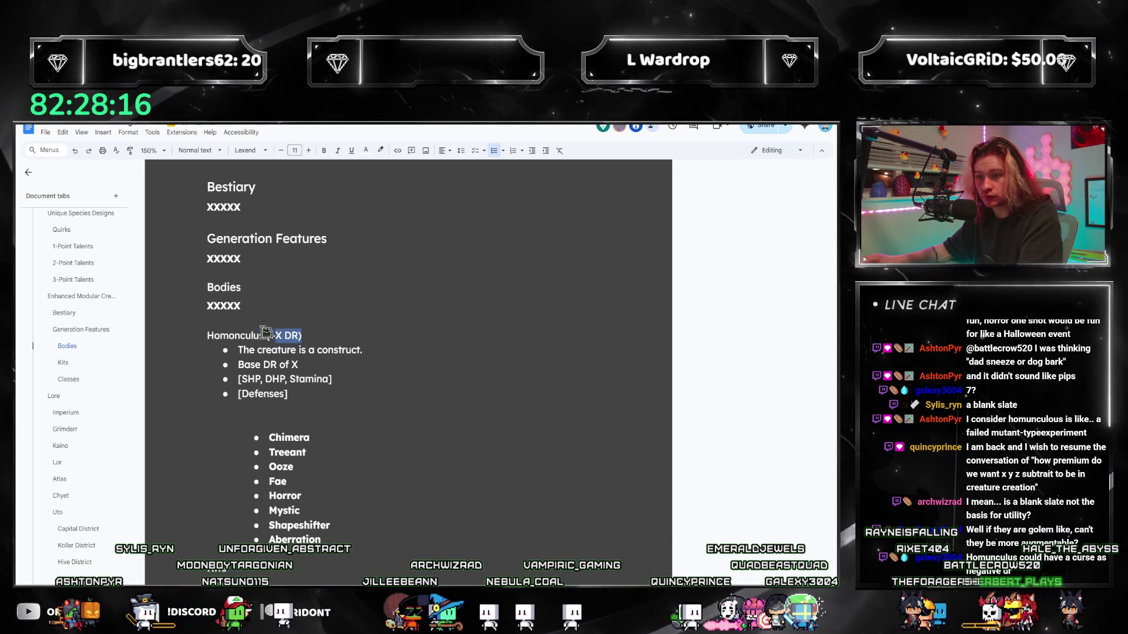
{"action": "key", "text": "BackSpace"}
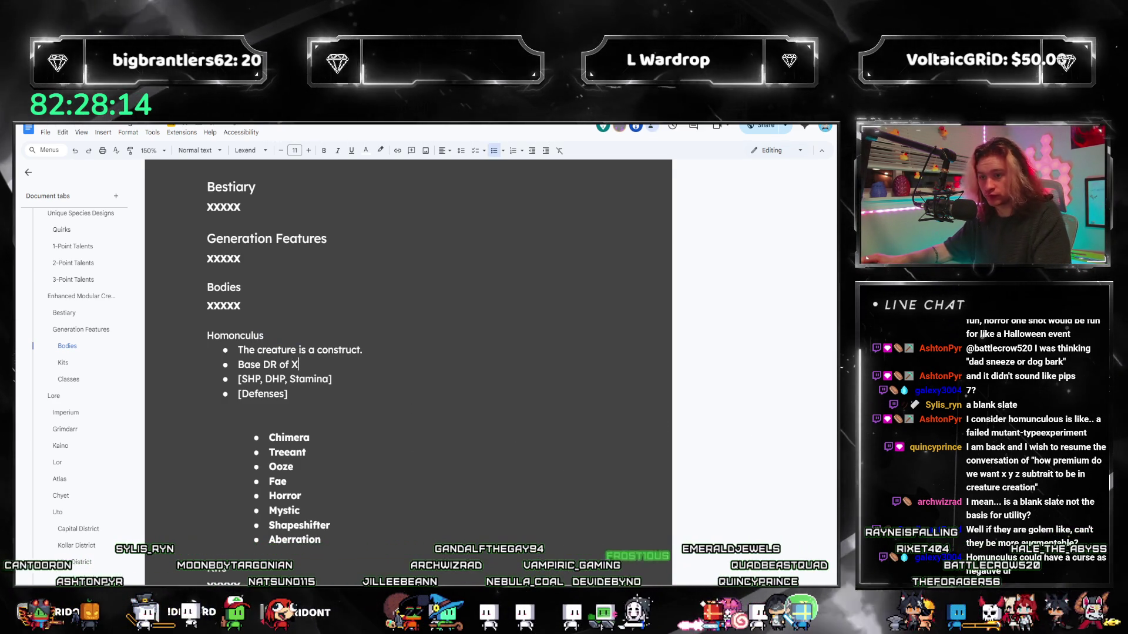
{"action": "key", "text": "alt+Tab"}
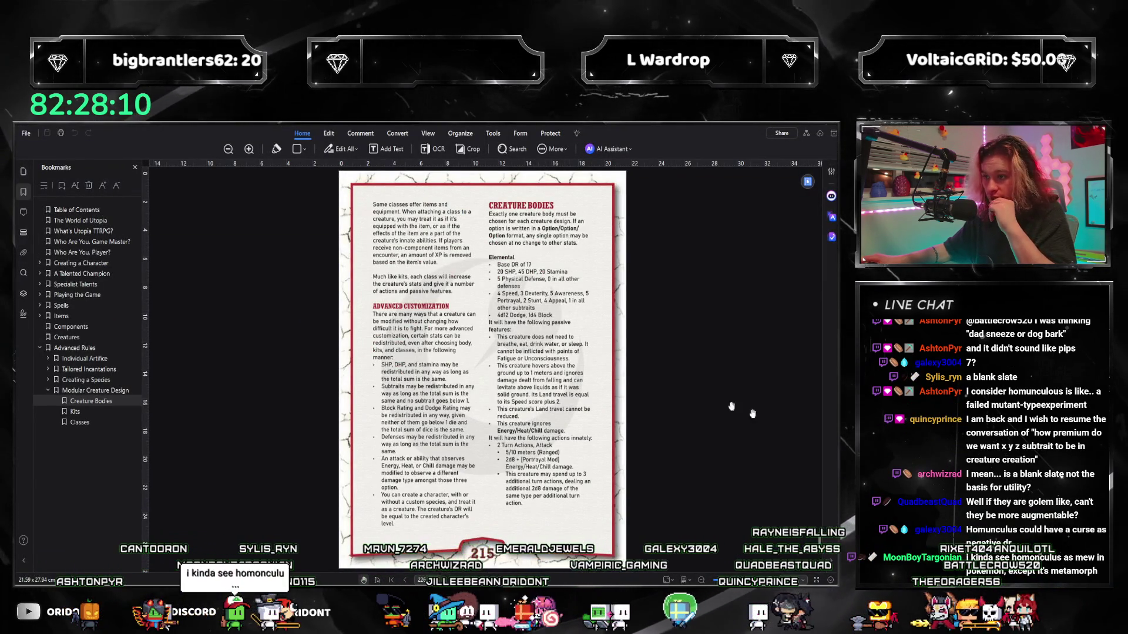
{"action": "key", "text": "alt+Tab"}
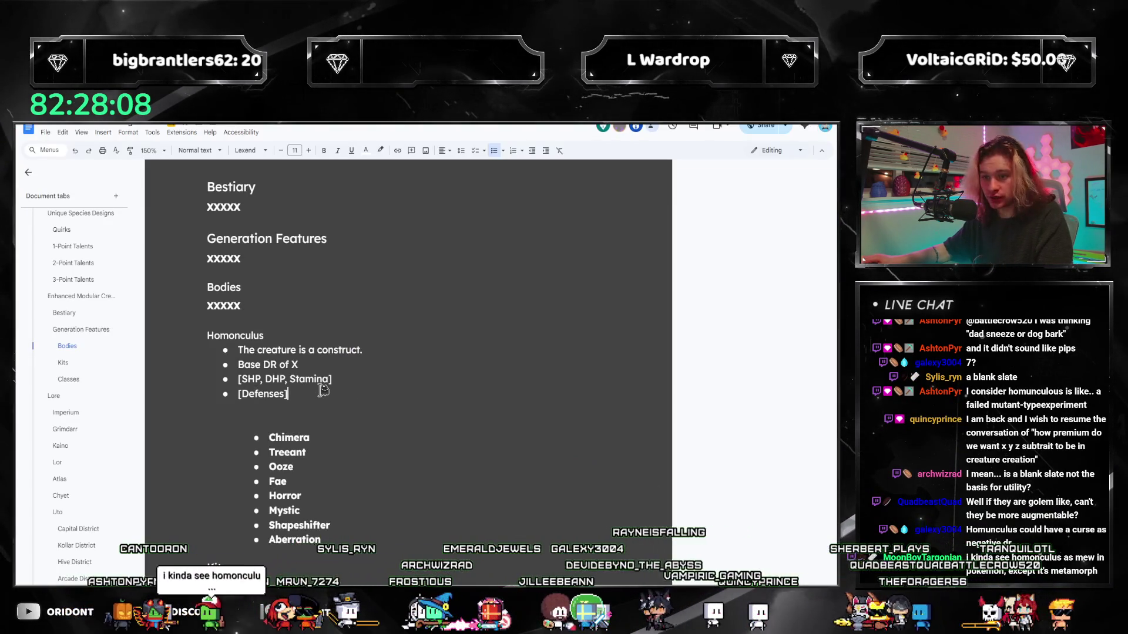
{"action": "type", "text": "[Sub"}
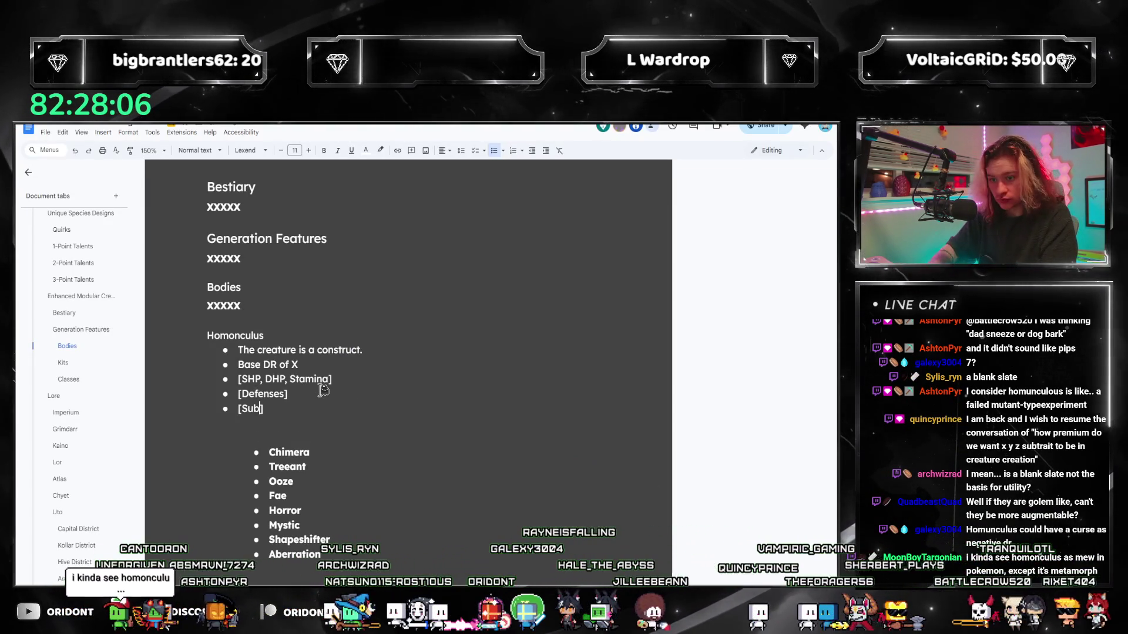
{"action": "type", "text": "traits]"}
Add [Subtraits], [Block & Dodge], [Talents] and [Actions] bullets, cross-checking the Creature Bodies page
{"action": "key", "text": "Return"}
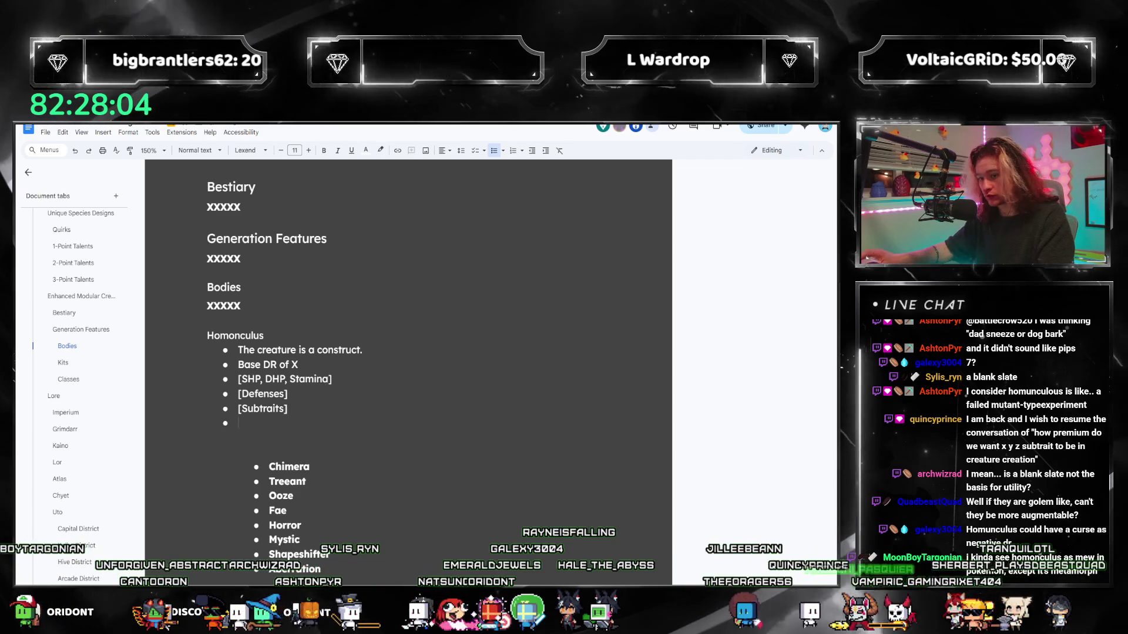
{"action": "key", "text": "alt+Tab"}
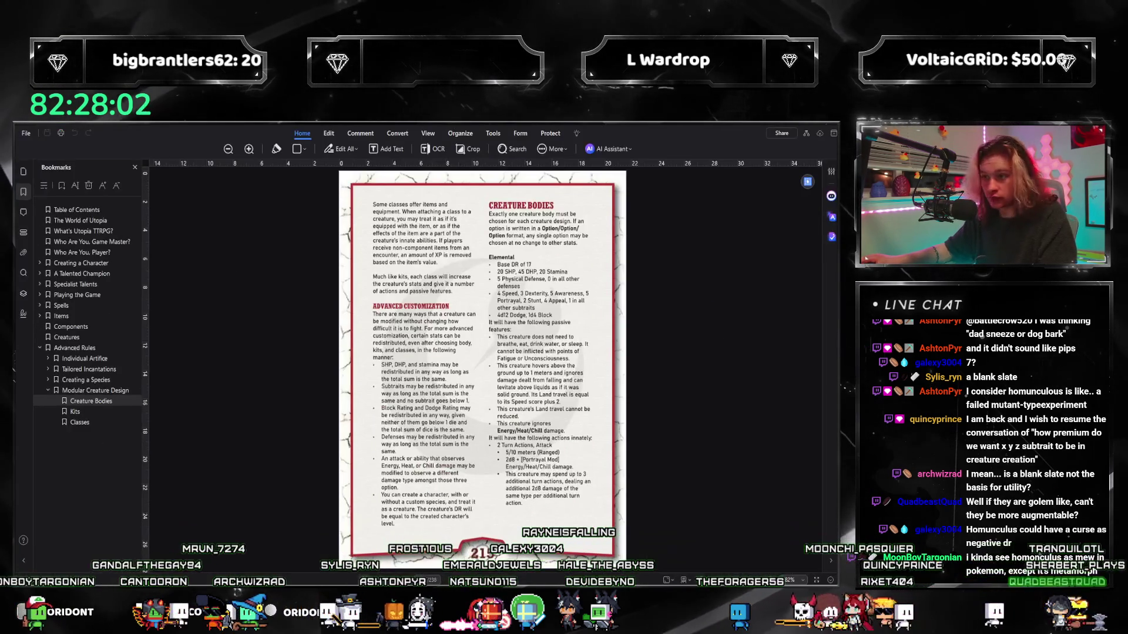
{"action": "key", "text": "alt+Tab"}
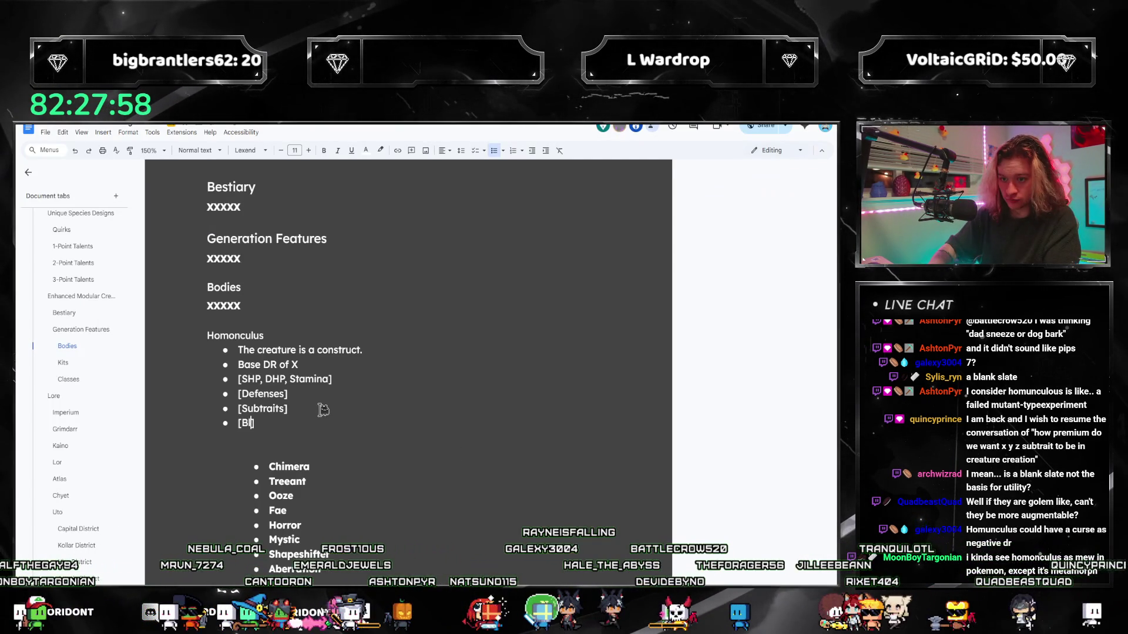
{"action": "type", "text": "ock & Dodge]"}
{"action": "key", "text": "Return"}
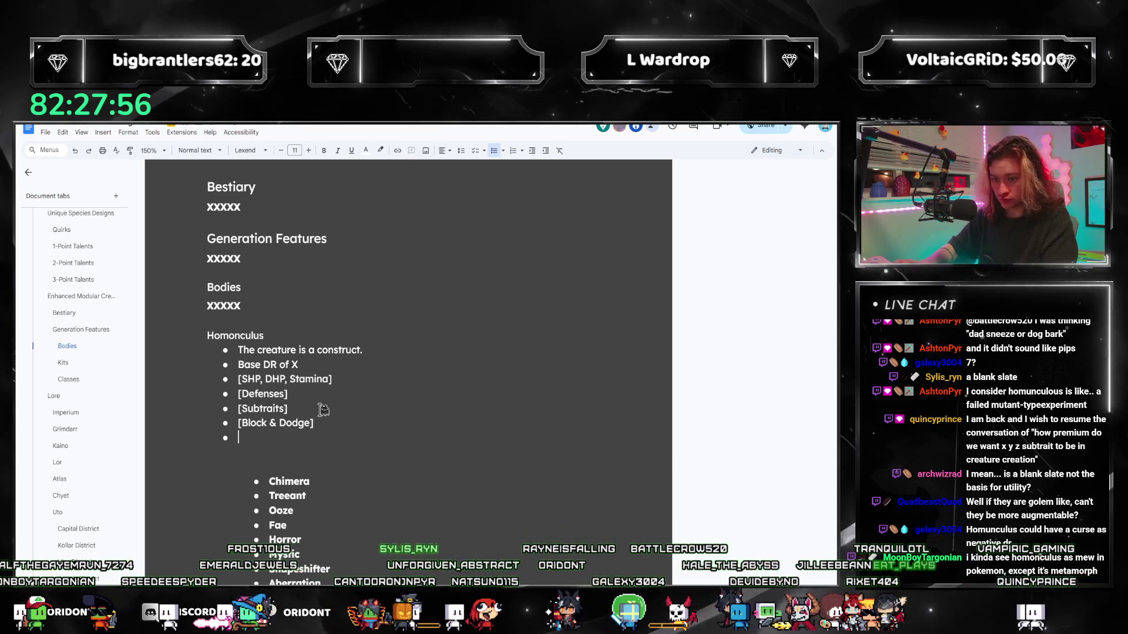
{"action": "type", "text": "[Talents]"}
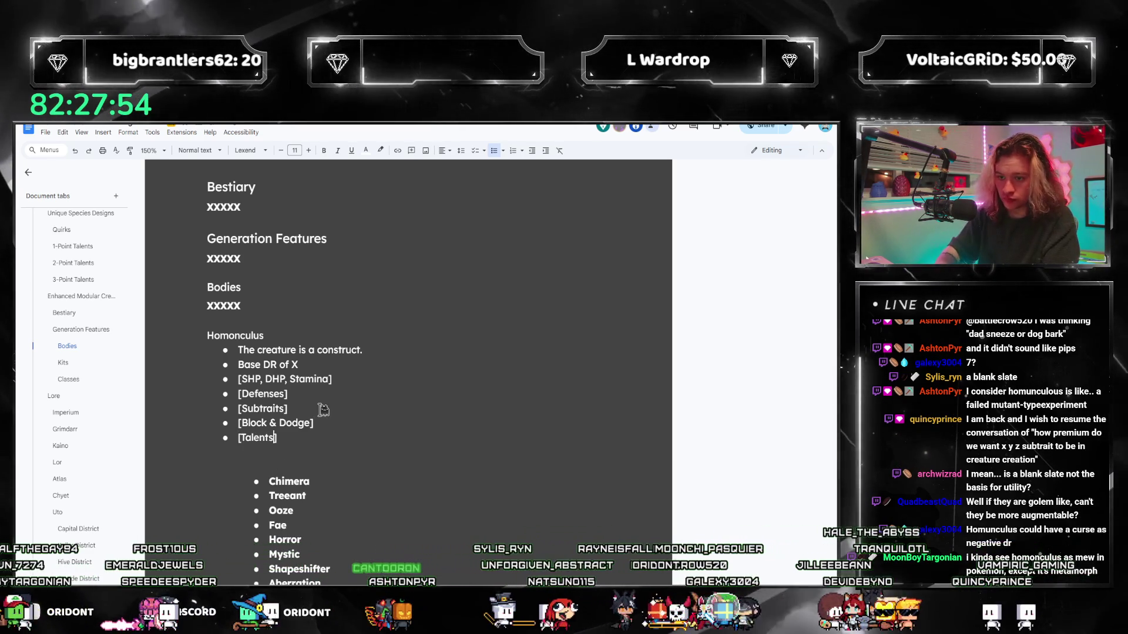
{"action": "key", "text": "Return"}
{"action": "type", "text": "[Actions"}
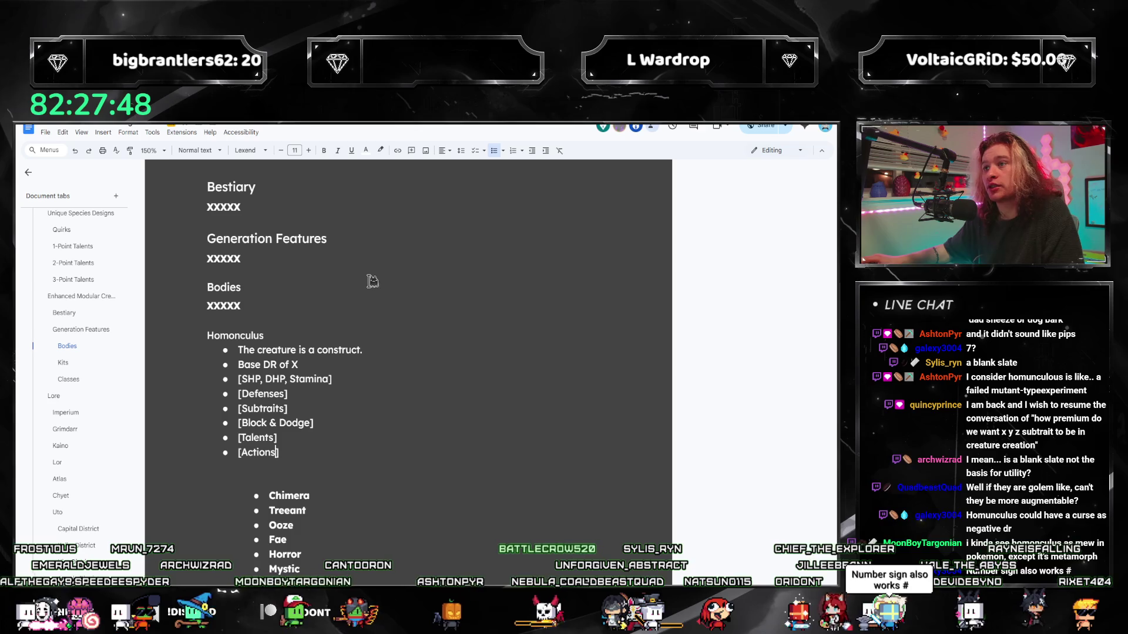
{"action": "type", "text": "]"}
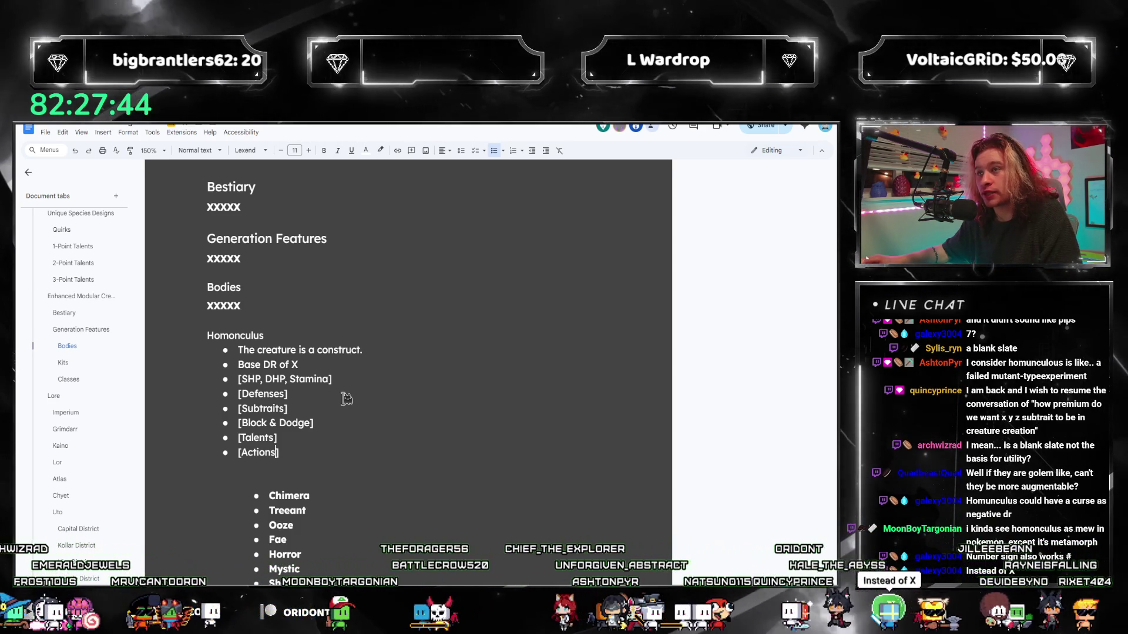
{"action": "key", "text": "alt+Tab"}
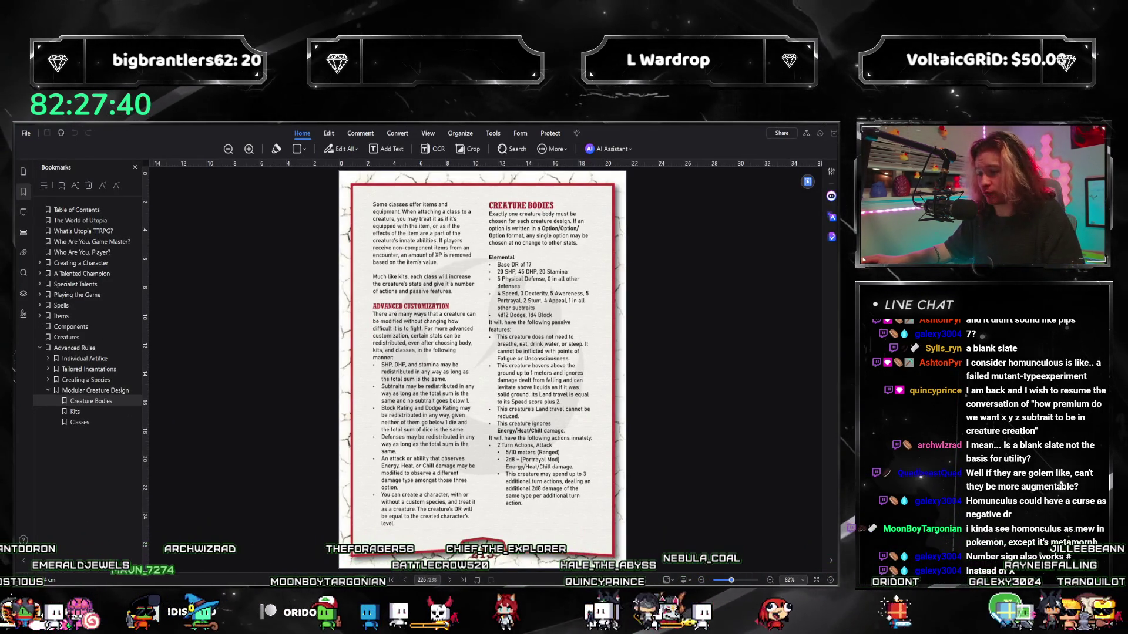
{"action": "key", "text": "alt+Tab"}
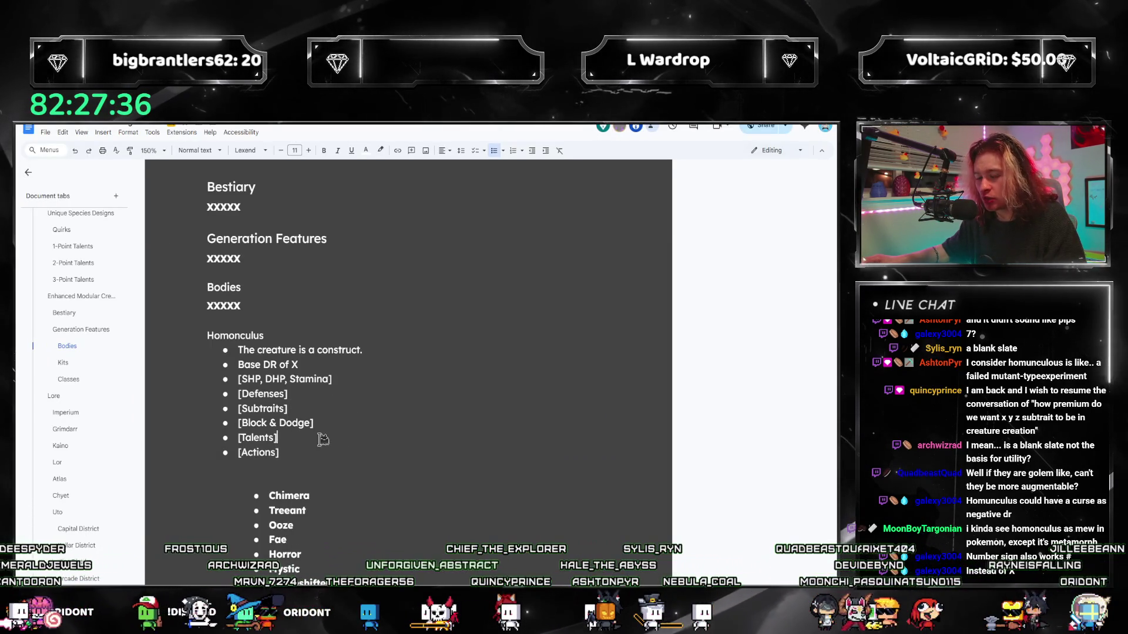
{"action": "scroll", "coordinate": [329, 430], "scroll_direction": "down", "scroll_amount": 1}
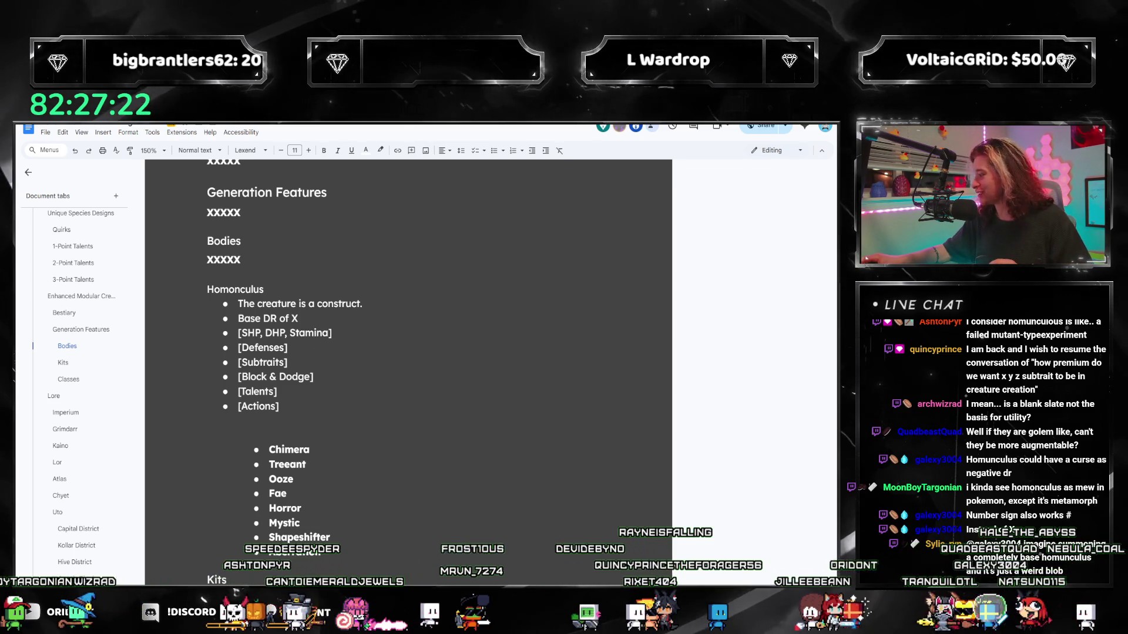
{"action": "key", "text": "alt+Tab"}
{"action": "scroll", "coordinate": [591, 420], "scroll_direction": "down", "scroll_amount": 2}
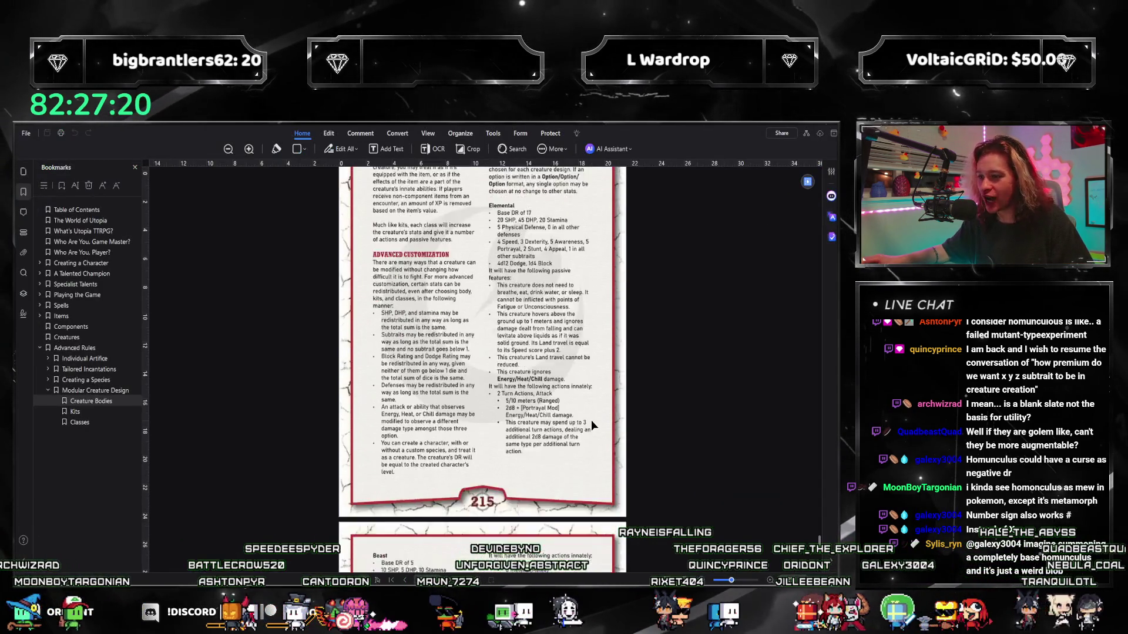
{"action": "scroll", "coordinate": [591, 420], "scroll_direction": "down", "scroll_amount": 1}
{"action": "scroll", "coordinate": [590, 419], "scroll_direction": "up", "scroll_amount": 3}
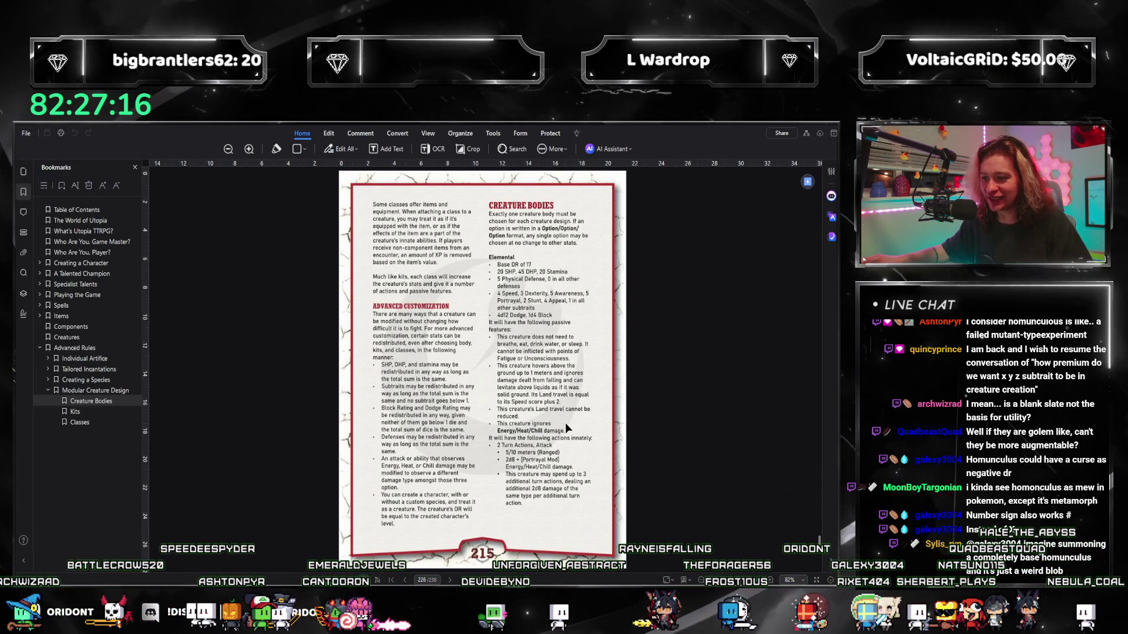
{"action": "key", "text": "alt+Tab"}
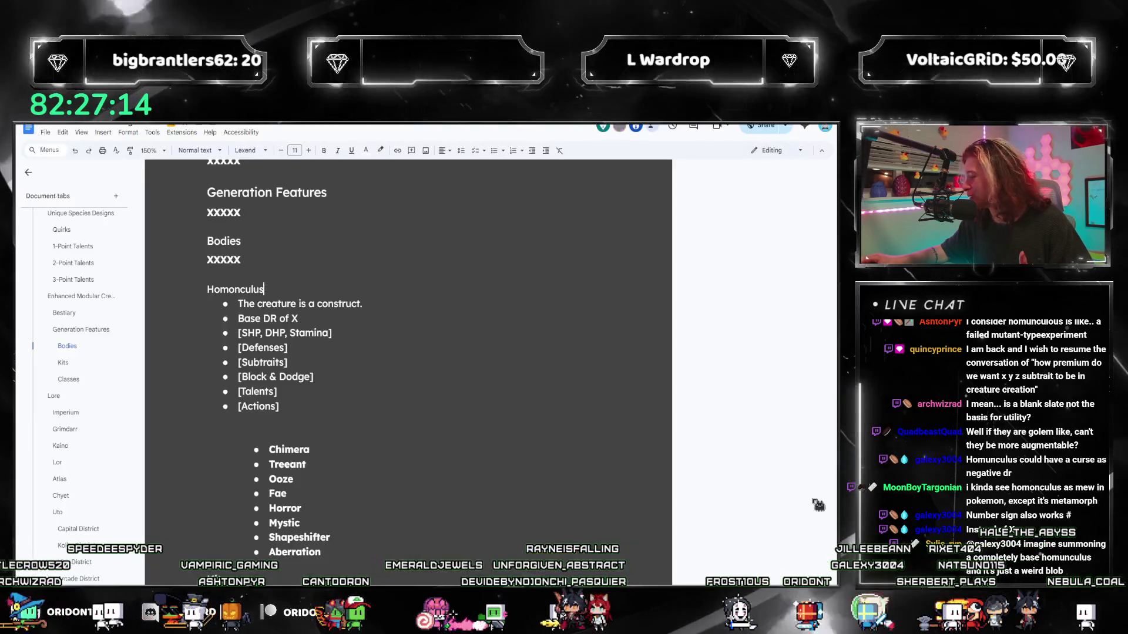
{"action": "scroll", "coordinate": [353, 406], "scroll_direction": "down", "scroll_amount": 1}
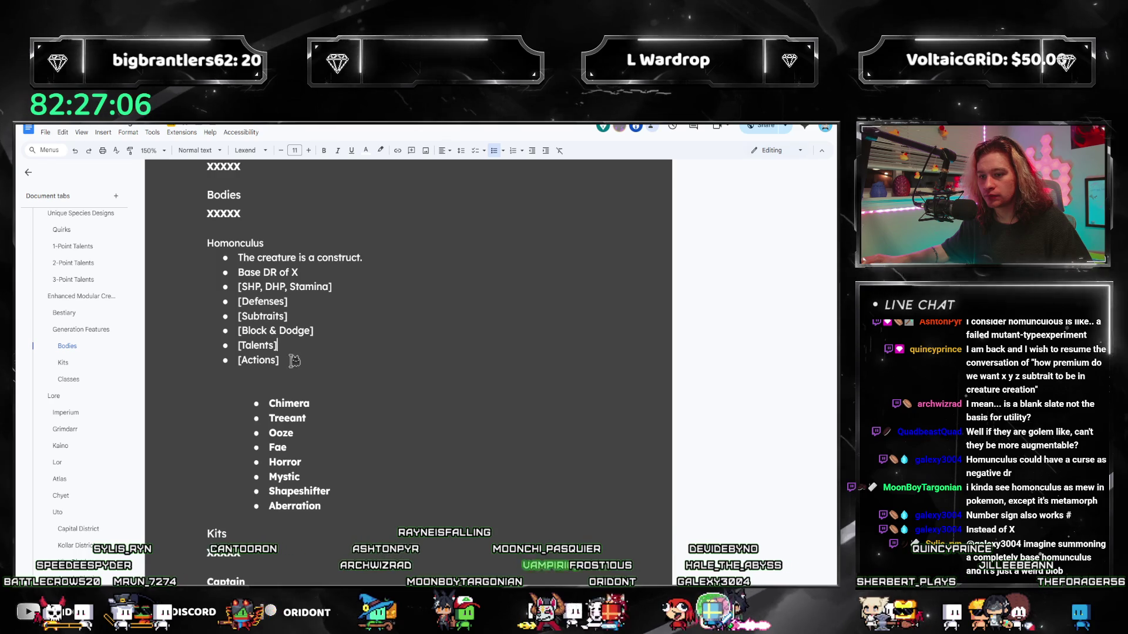
{"action": "left_click", "coordinate": [302, 344]}
{"action": "left_click_drag", "start_coordinate": [302, 345], "coordinate": [240, 348]}
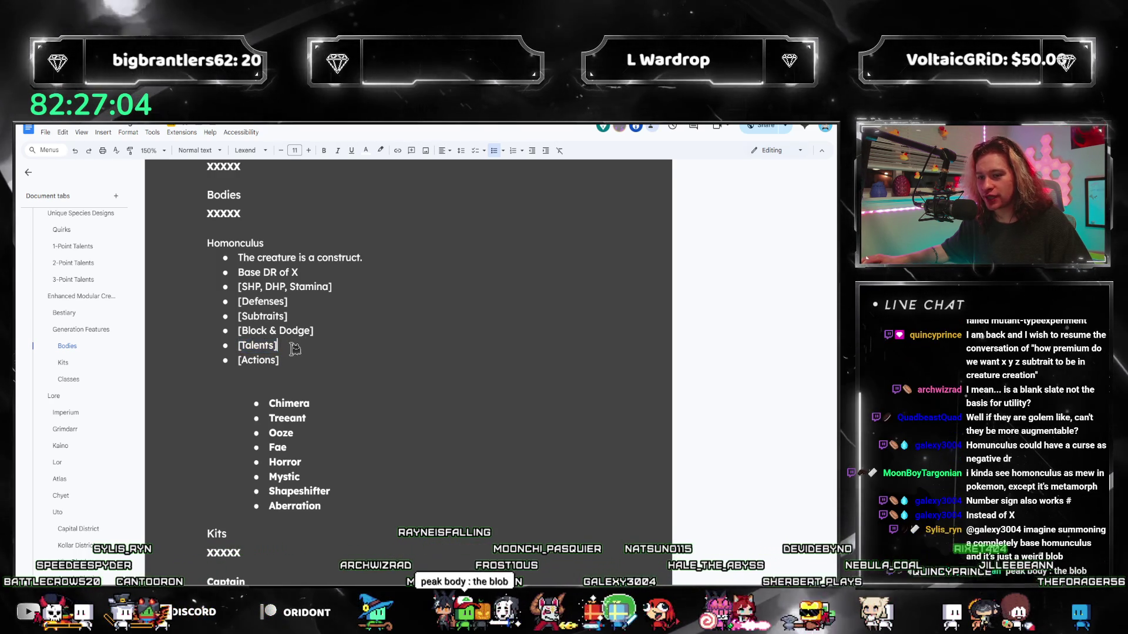
{"action": "left_click", "coordinate": [241, 347]}
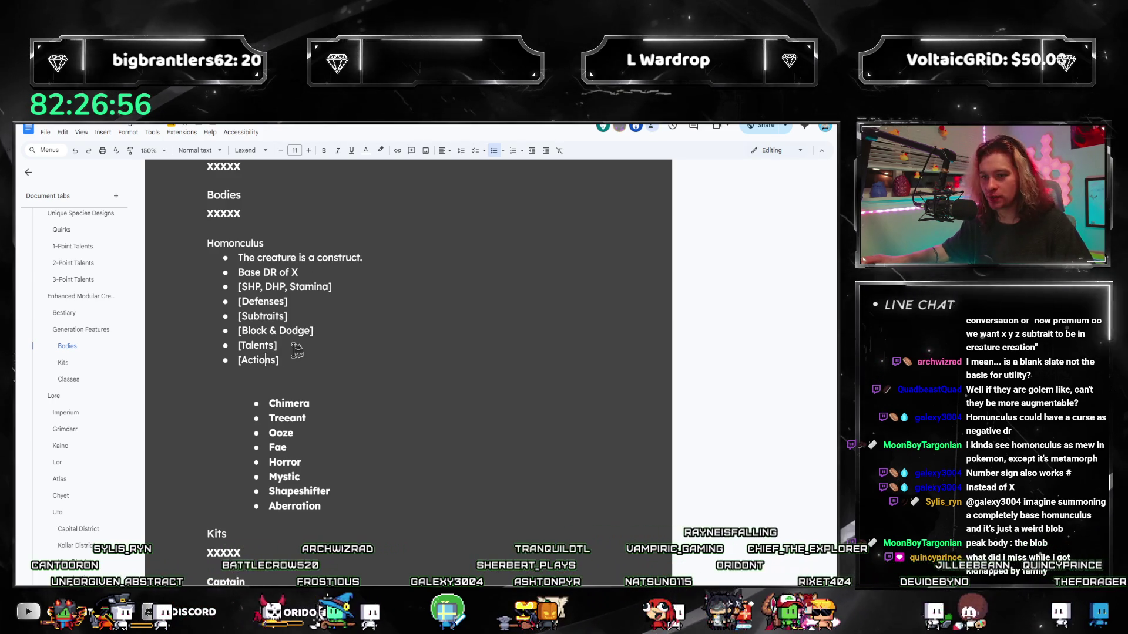
{"action": "left_click_drag", "start_coordinate": [280, 346], "coordinate": [237, 346]}
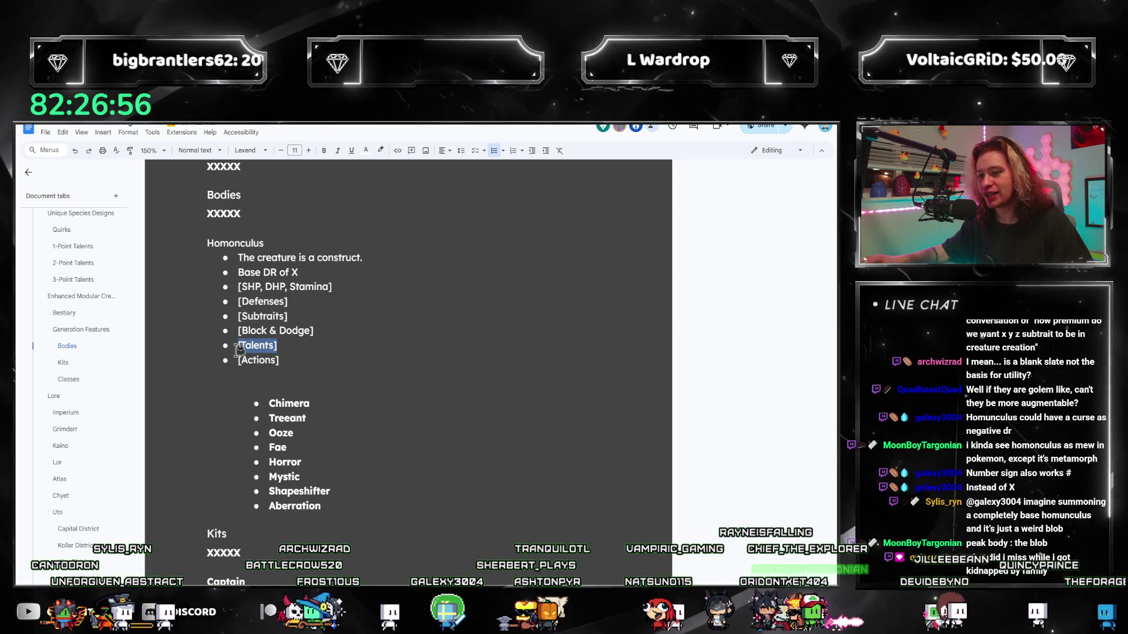
{"action": "left_click", "coordinate": [325, 339]}
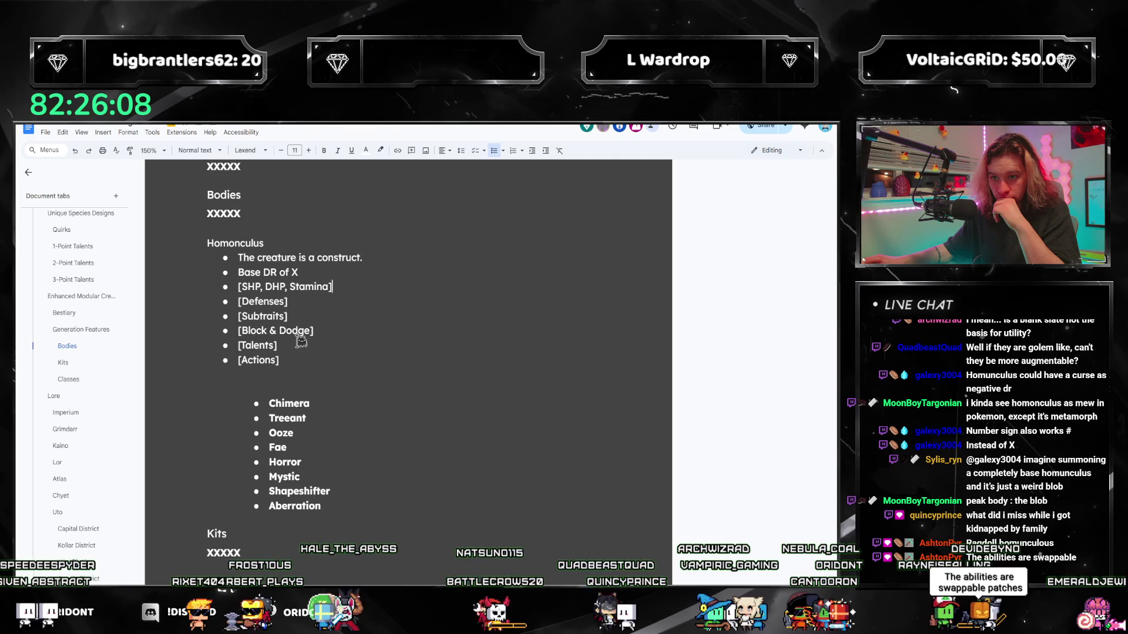
Add an indented sub-bullet under the Talents entry and another under Actions
{"action": "key", "text": "Return"}
{"action": "key", "text": "Tab"}
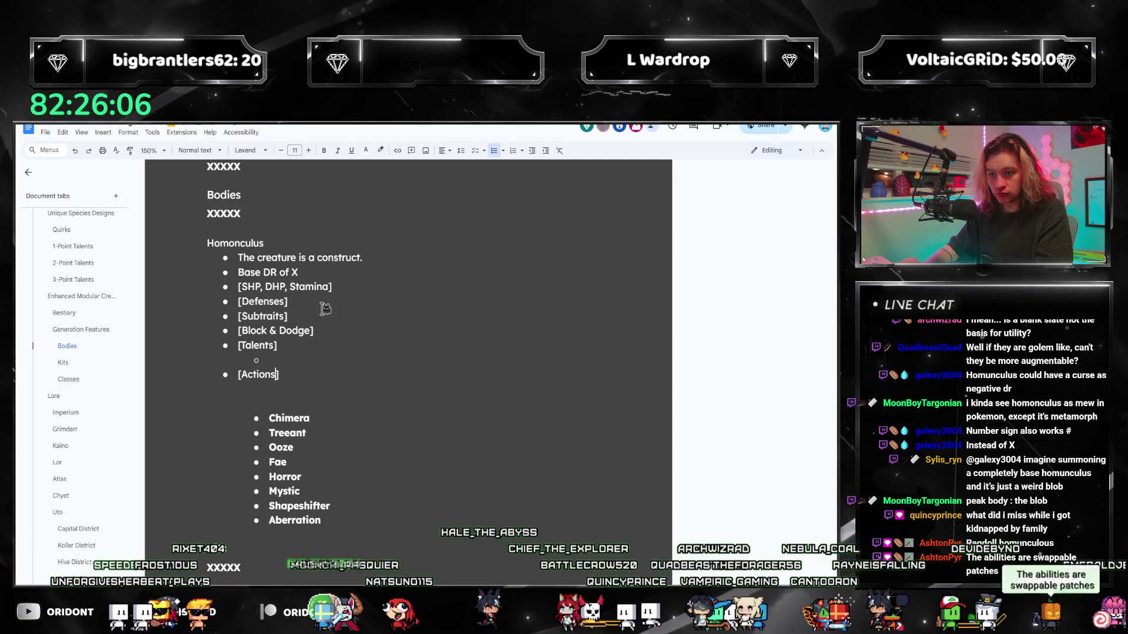
{"action": "key", "text": "Down"}
{"action": "key", "text": "End"}
{"action": "key", "text": "Return"}
{"action": "key", "text": "Tab"}
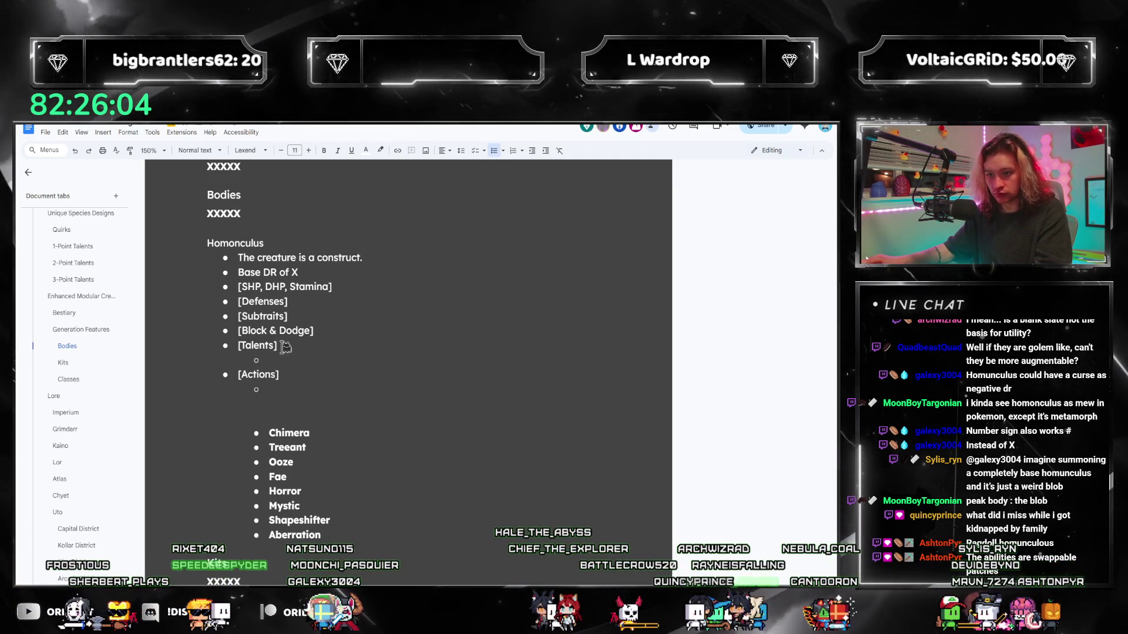
Rename [Talents] to Features with a [Talents & Features] sub-bullet and make Actions a plain entry
{"action": "triple_click", "coordinate": [285, 345]}
{"action": "type", "text": "Features"}
{"action": "key", "text": "Down"}
{"action": "key", "text": "Down"}
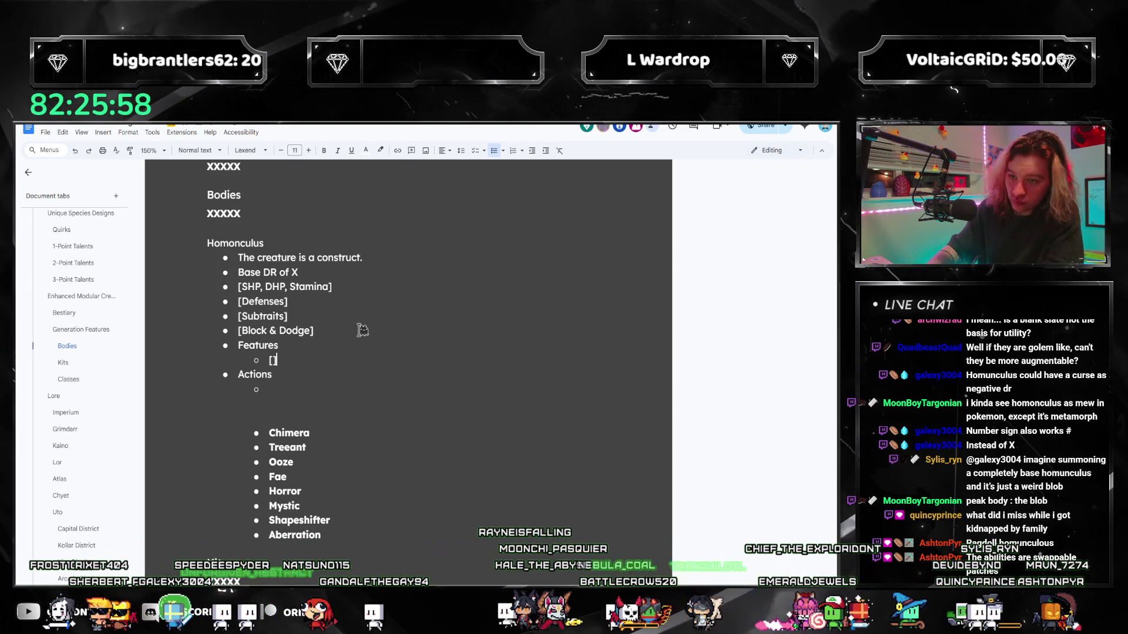
{"action": "type", "text": "Talents & F"}
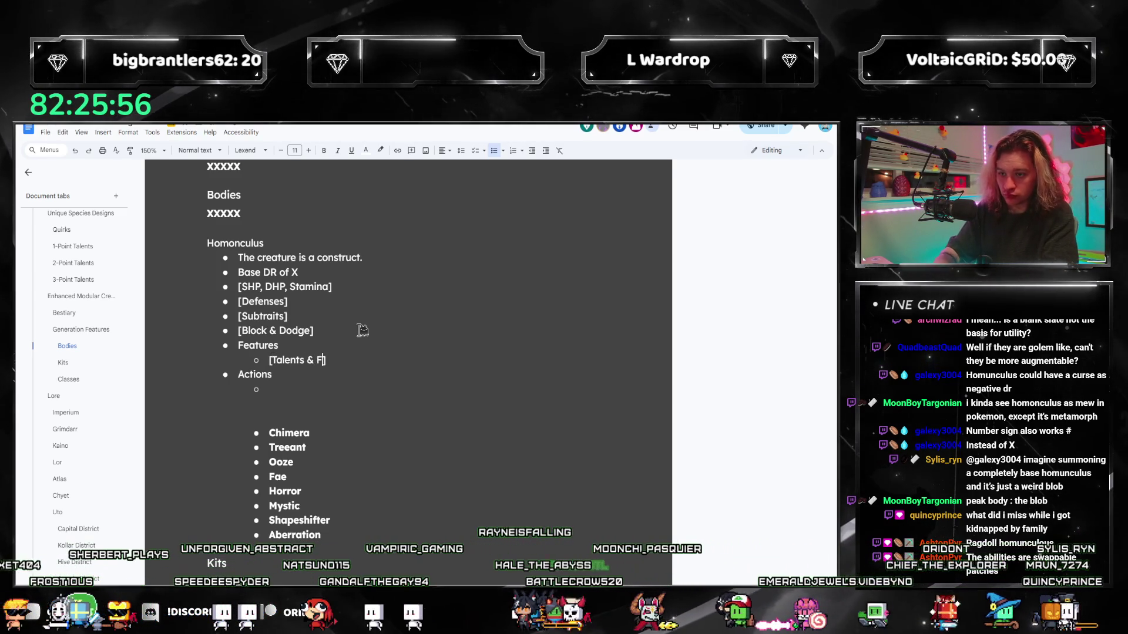
{"action": "type", "text": "eatures"}
{"action": "key", "text": "Down"}
{"action": "key", "text": "Down"}
{"action": "type", "text": "["}
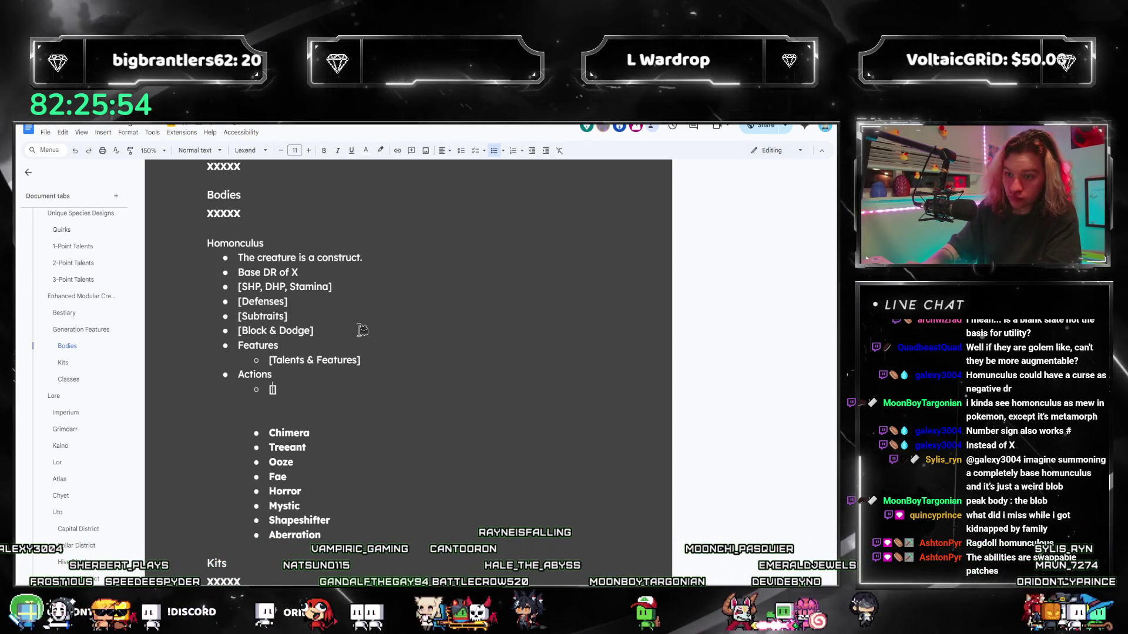
{"action": "type", "text": "Actions"}
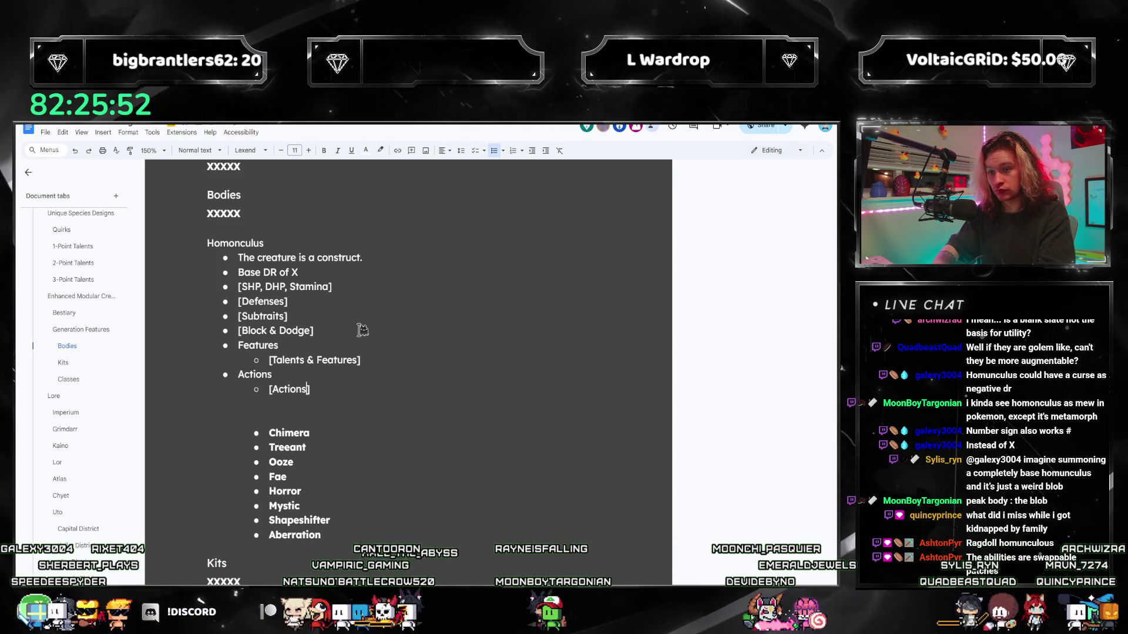